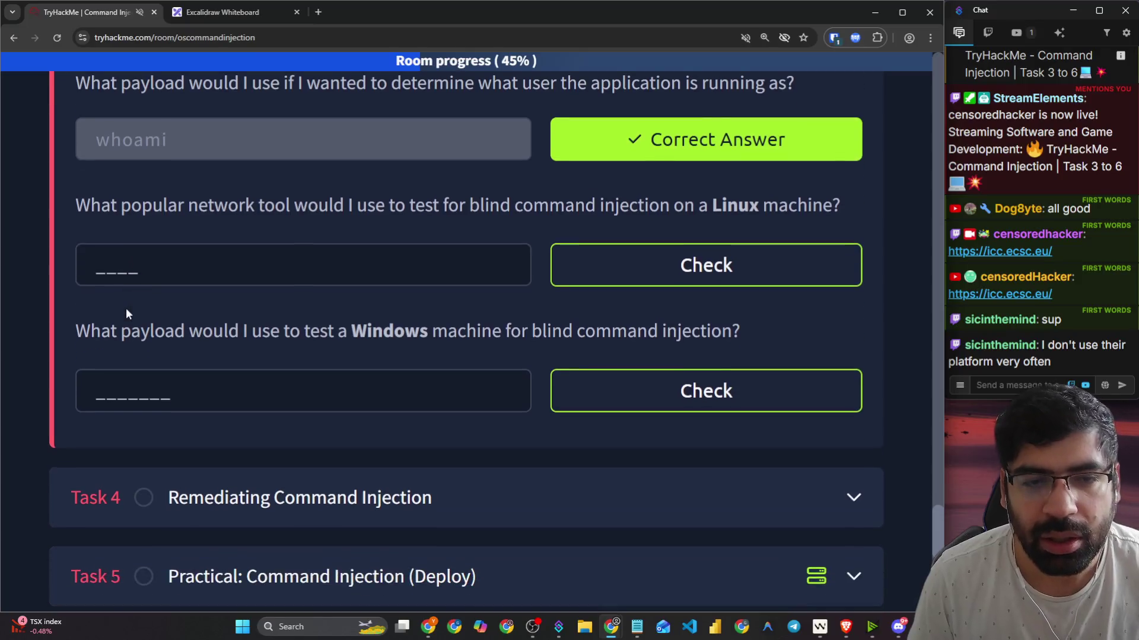
# Step: Answer the Linux blind command injection tool question with 'ping'
pyautogui.click(181, 270)
pyautogui.write('ping')
pyautogui.press('Return')
pyautogui.scroll(-2, 169, 283)
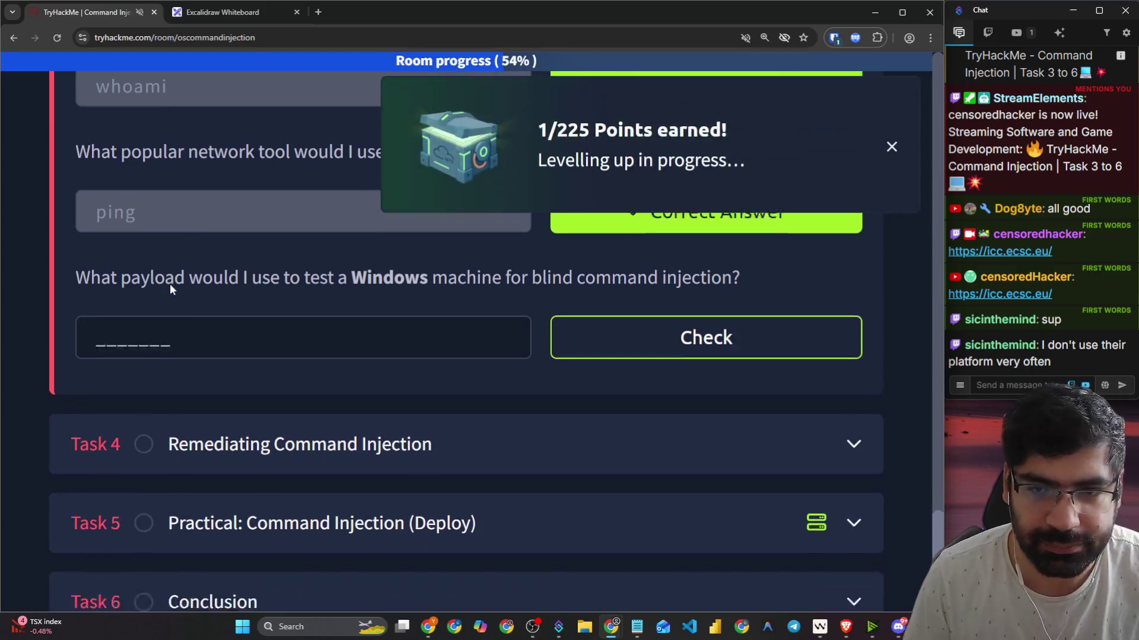
pyautogui.moveTo(82, 211); pyautogui.dragTo(177, 213)
pyautogui.click(221, 226)
pyautogui.scroll(1, 222, 226)
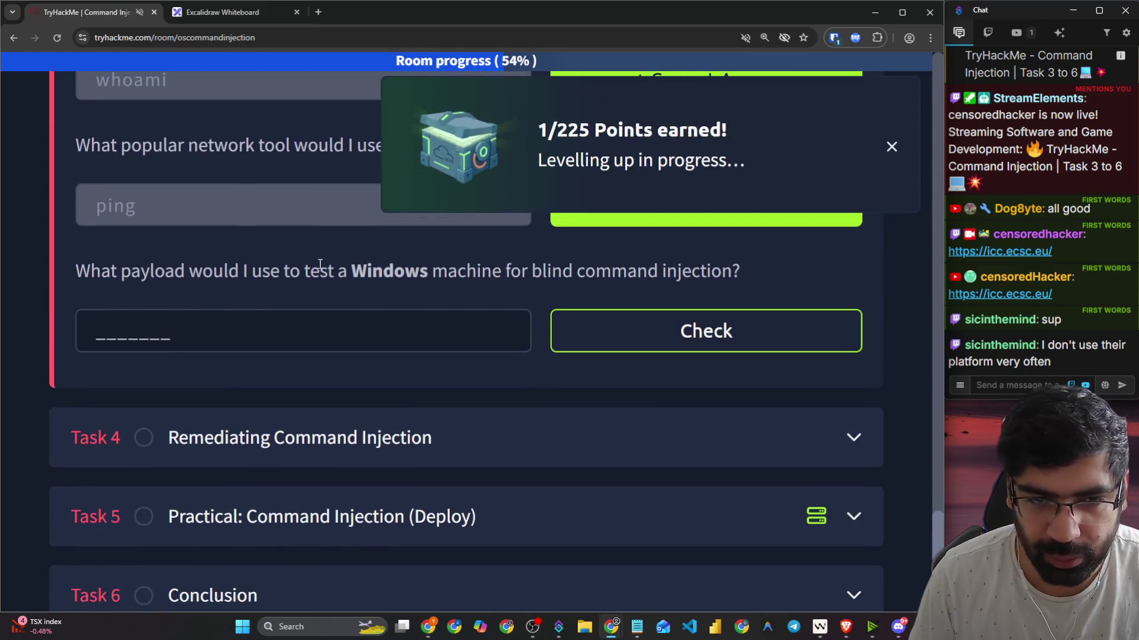
# Step: Answer the Windows payload question with 'timeout', bringing room progress to 63%
pyautogui.click(362, 328)
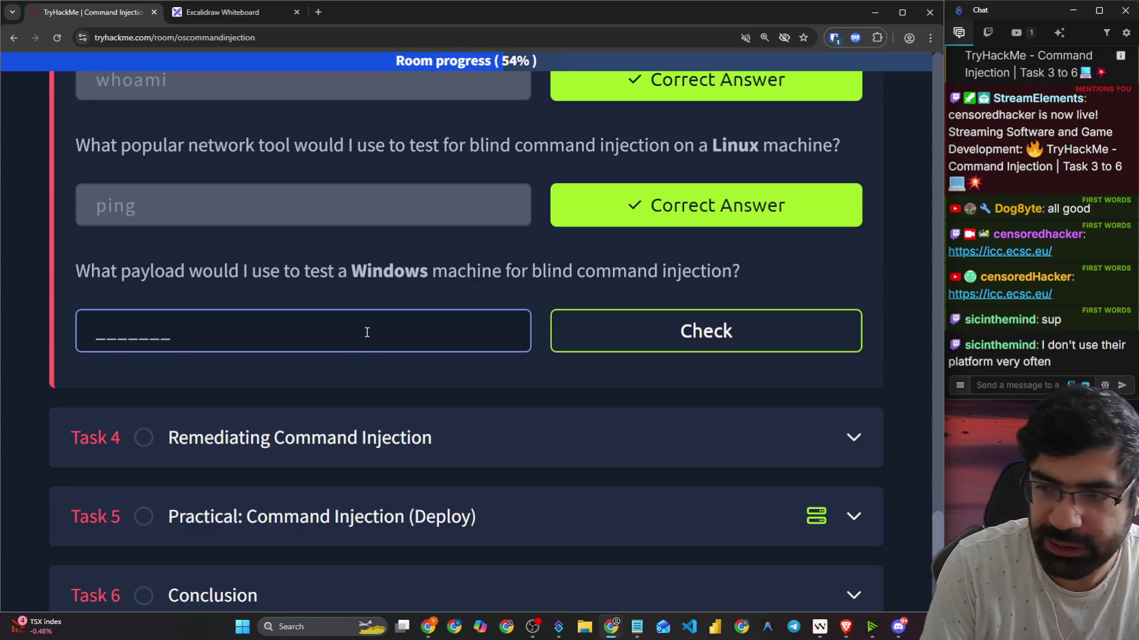
pyautogui.write('timeout')
pyautogui.press('Return')
pyautogui.scroll(-3, 348, 337)
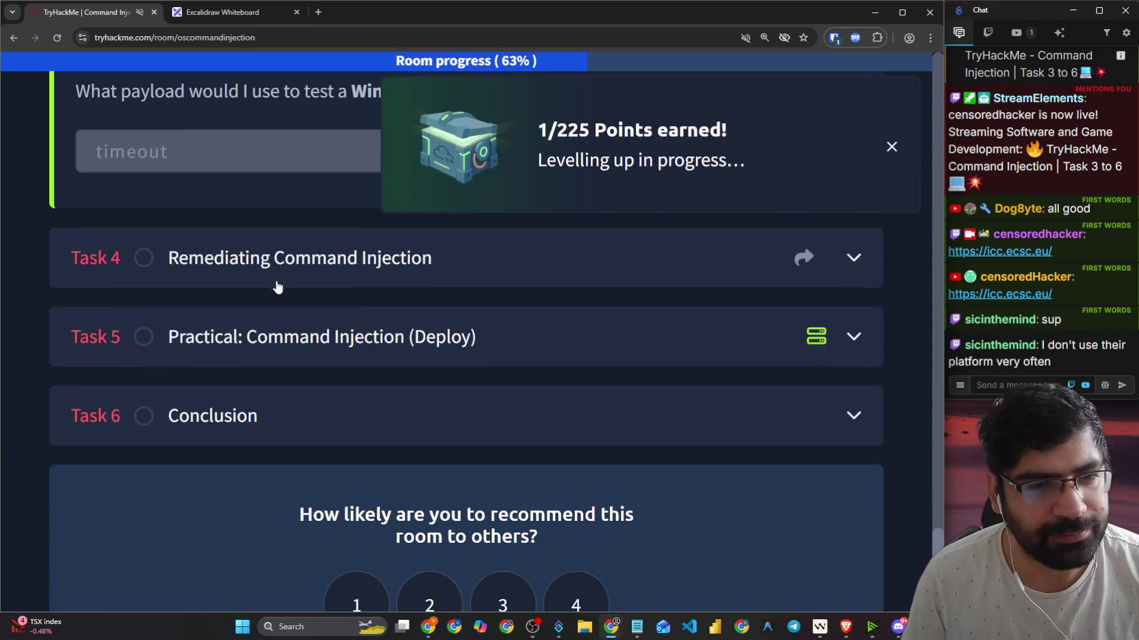
# Step: Expand Task 4 'Remediating Command Injection' and dismiss the points popup
pyautogui.click(279, 274)
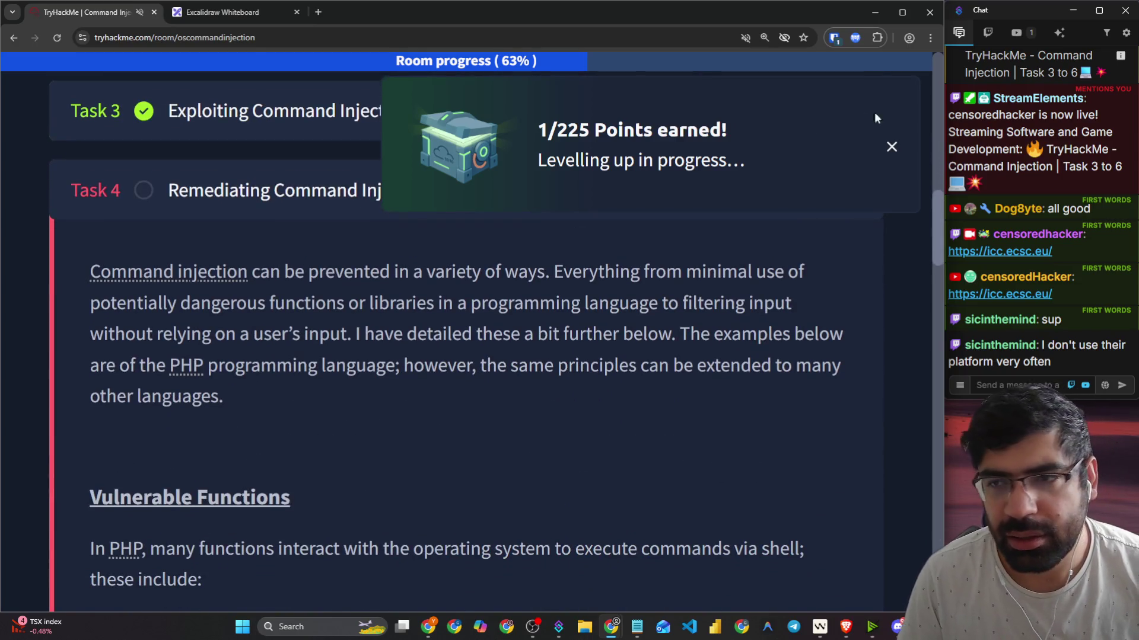
pyautogui.click(890, 145)
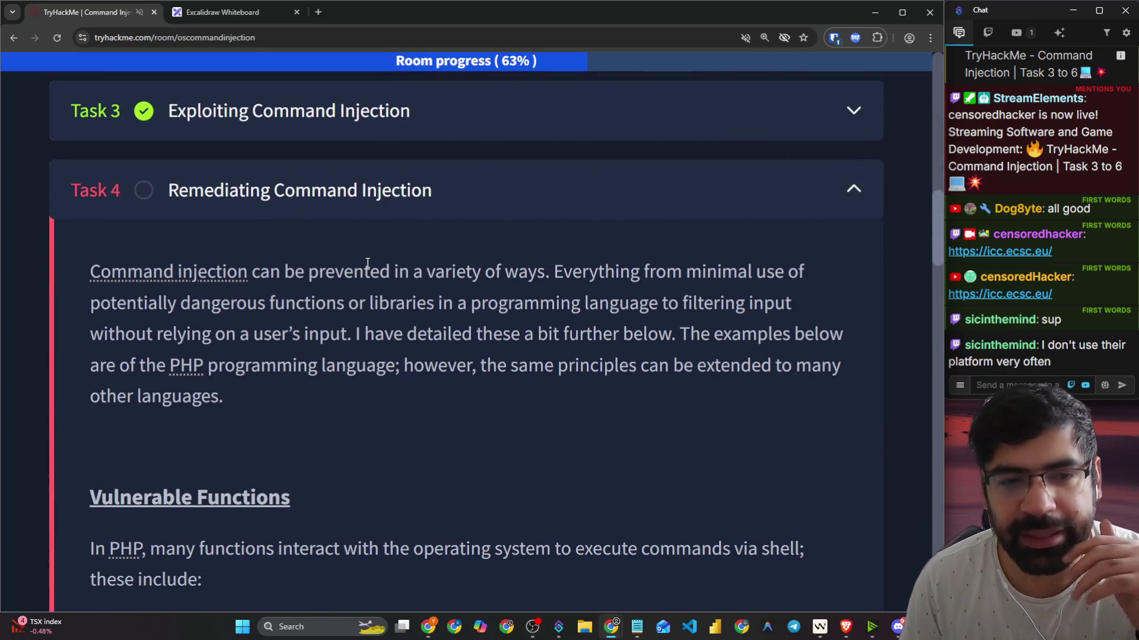
pyautogui.scroll(-2, 364, 279)
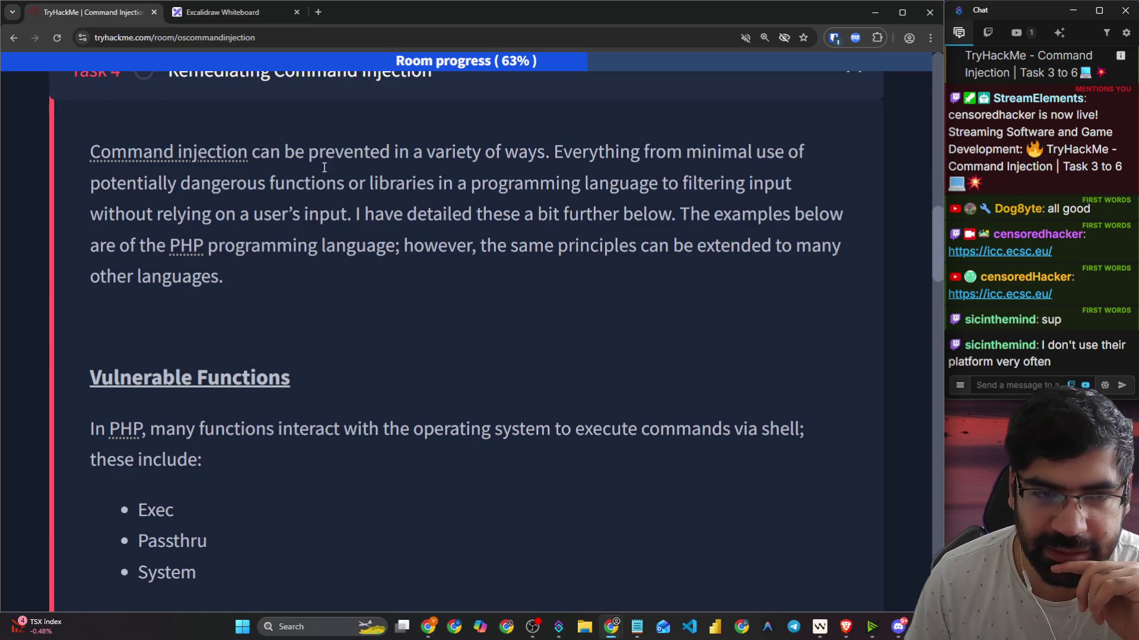
# Step: Read the introduction, highlighting the lines on prevention, libraries and filtering input
pyautogui.moveTo(270, 156); pyautogui.dragTo(805, 152)
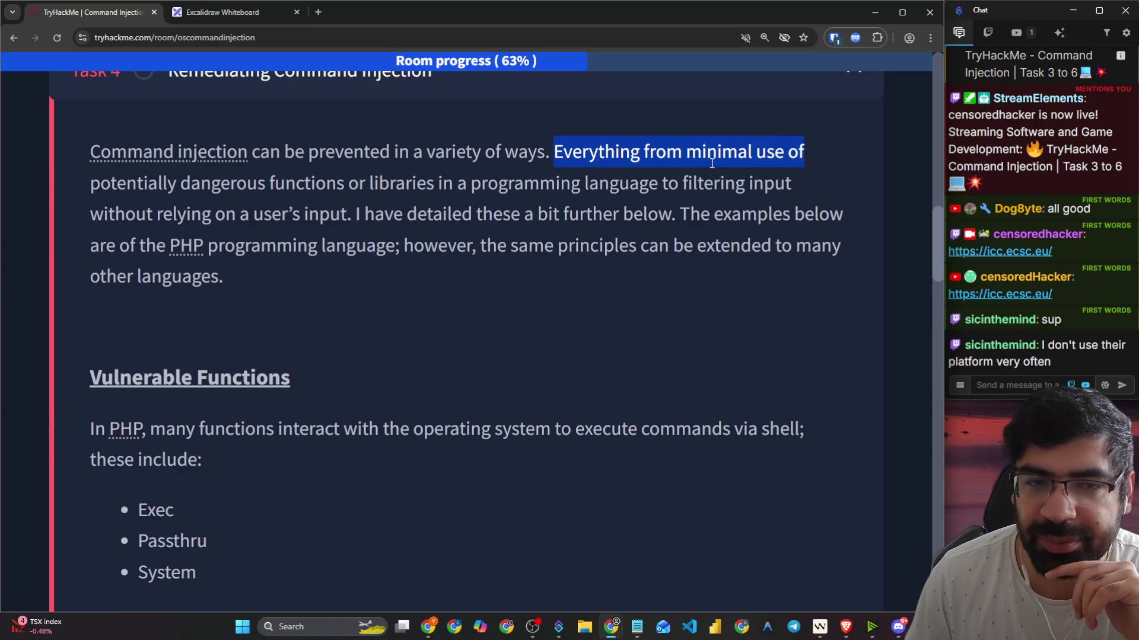
pyautogui.moveTo(366, 183); pyautogui.dragTo(431, 186)
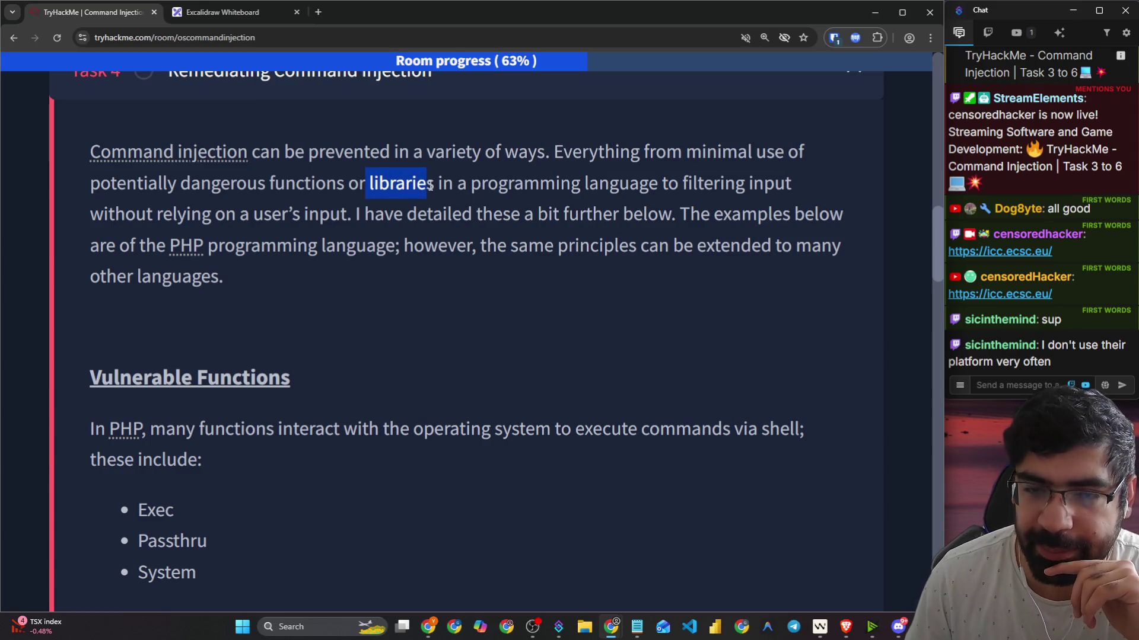
pyautogui.moveTo(666, 180); pyautogui.dragTo(795, 187)
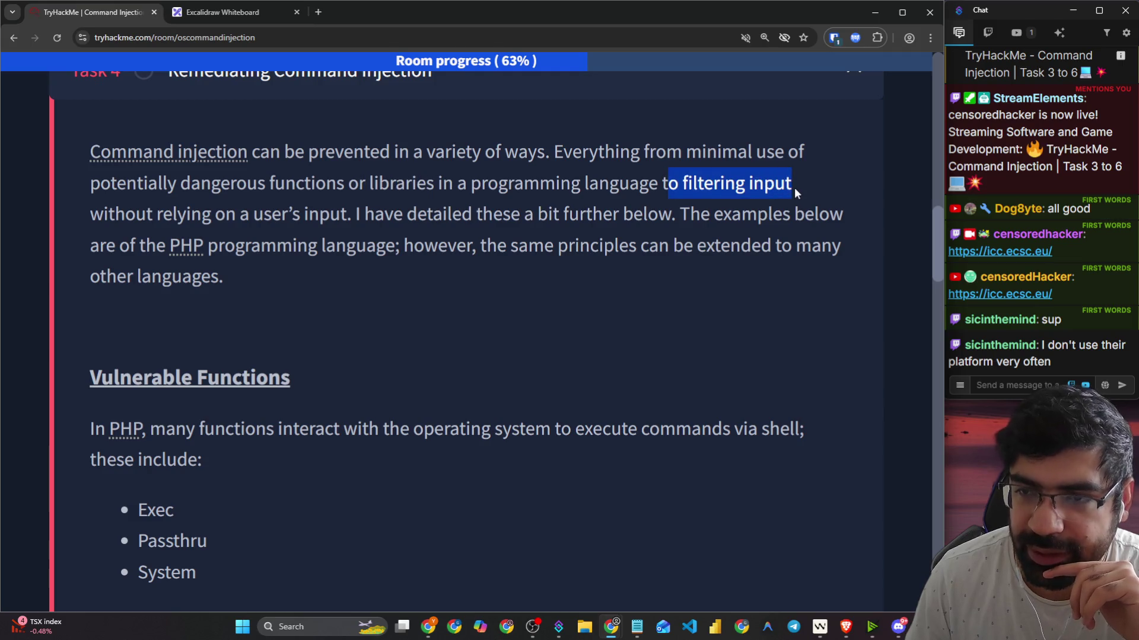
pyautogui.moveTo(103, 216); pyautogui.dragTo(344, 217)
pyautogui.click(368, 222)
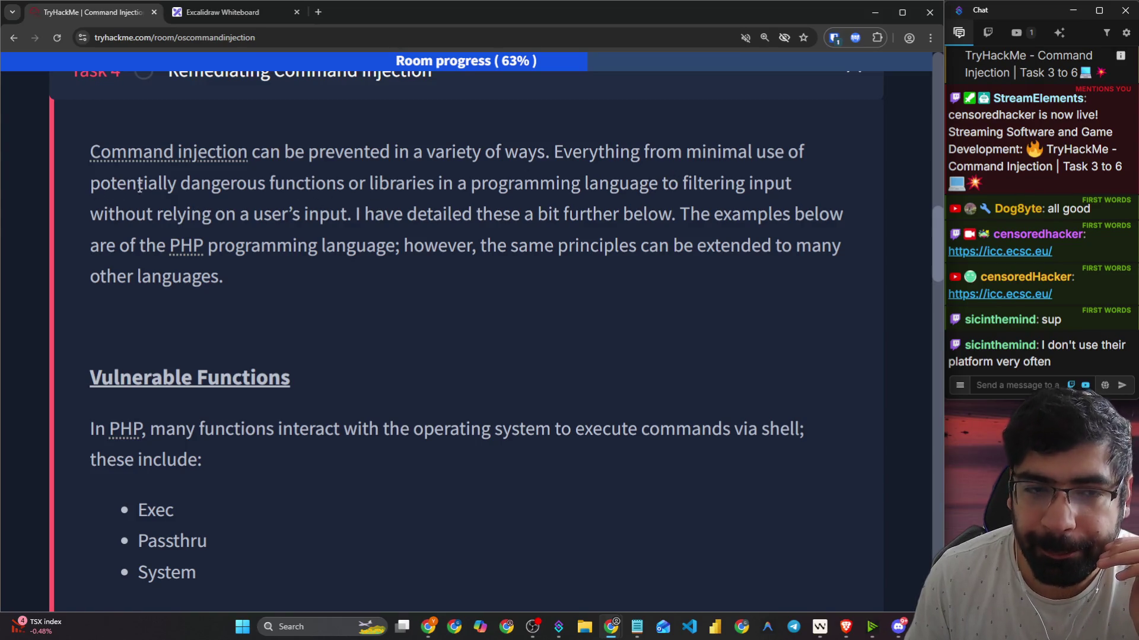
# Step: Keep reading, highlighting dangerous functions, reliance on user input and the PHP examples note
pyautogui.moveTo(267, 183)
pyautogui.mouseDown()
pyautogui.moveTo(683, 177)
pyautogui.moveTo(91, 188)
pyautogui.mouseUp()
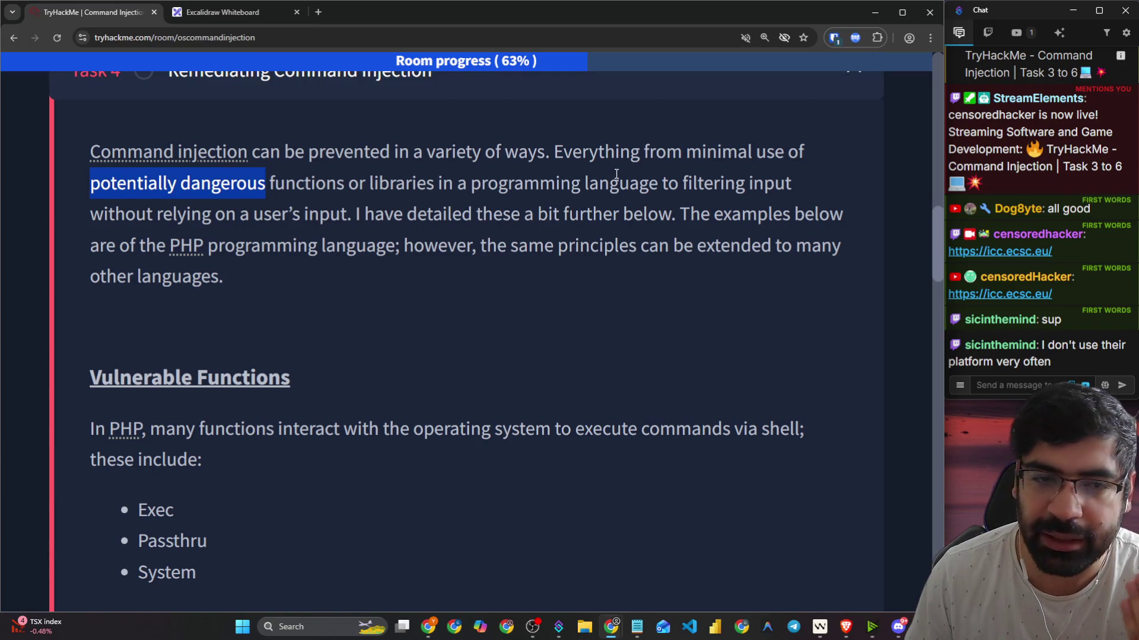
pyautogui.click(273, 191)
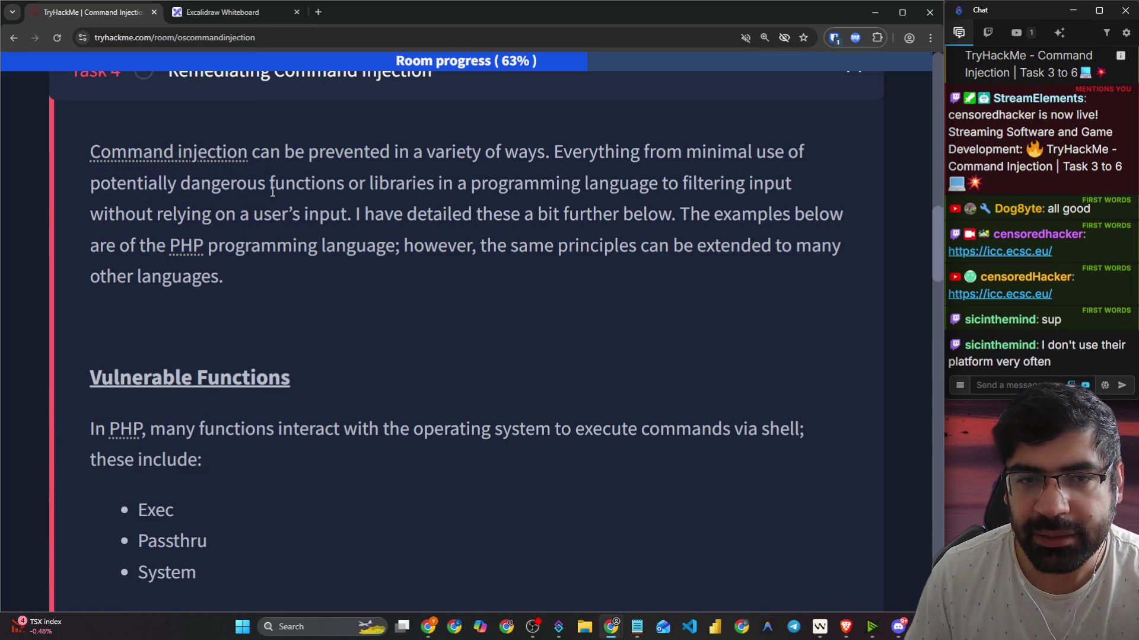
pyautogui.moveTo(432, 178)
pyautogui.mouseDown()
pyautogui.moveTo(247, 178)
pyautogui.moveTo(265, 177)
pyautogui.mouseUp()
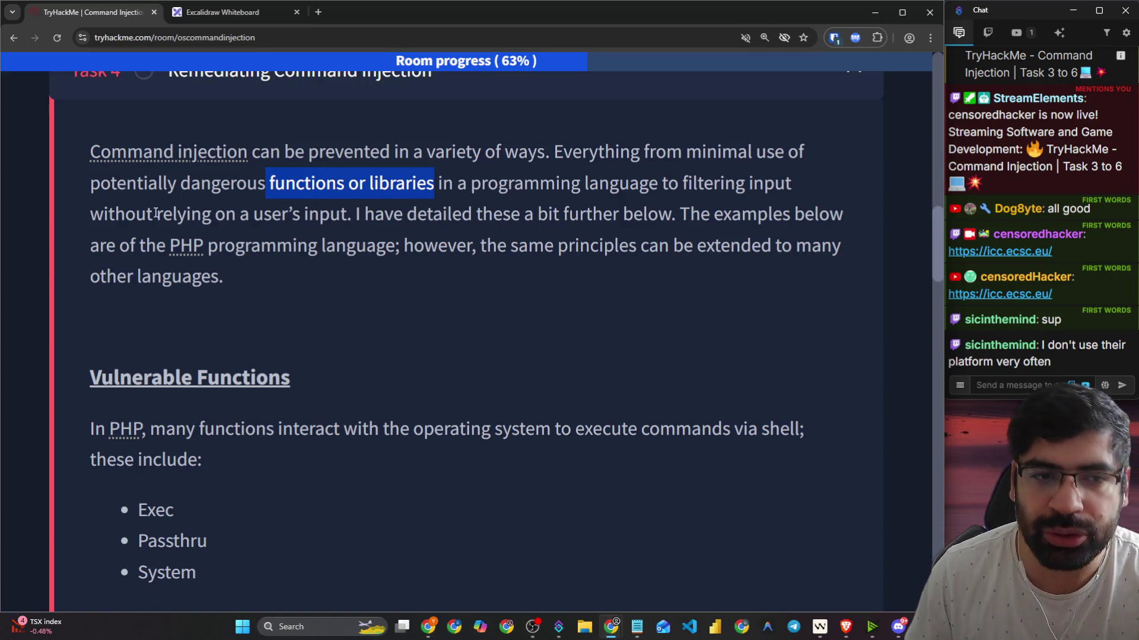
pyautogui.moveTo(90, 214); pyautogui.dragTo(328, 205)
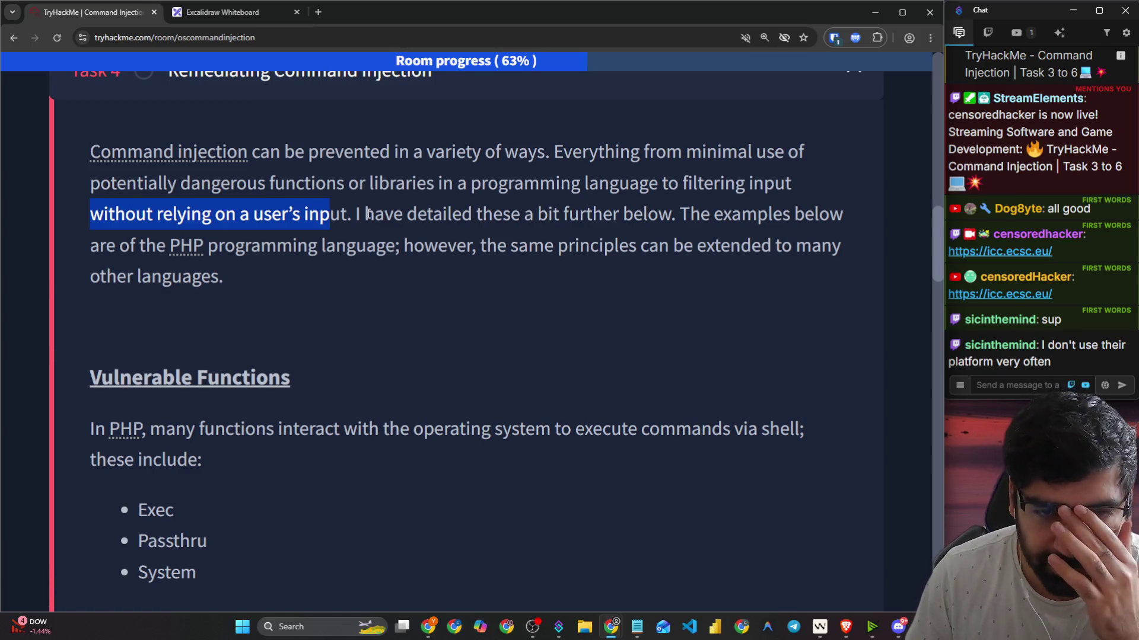
pyautogui.moveTo(355, 212); pyautogui.dragTo(822, 208)
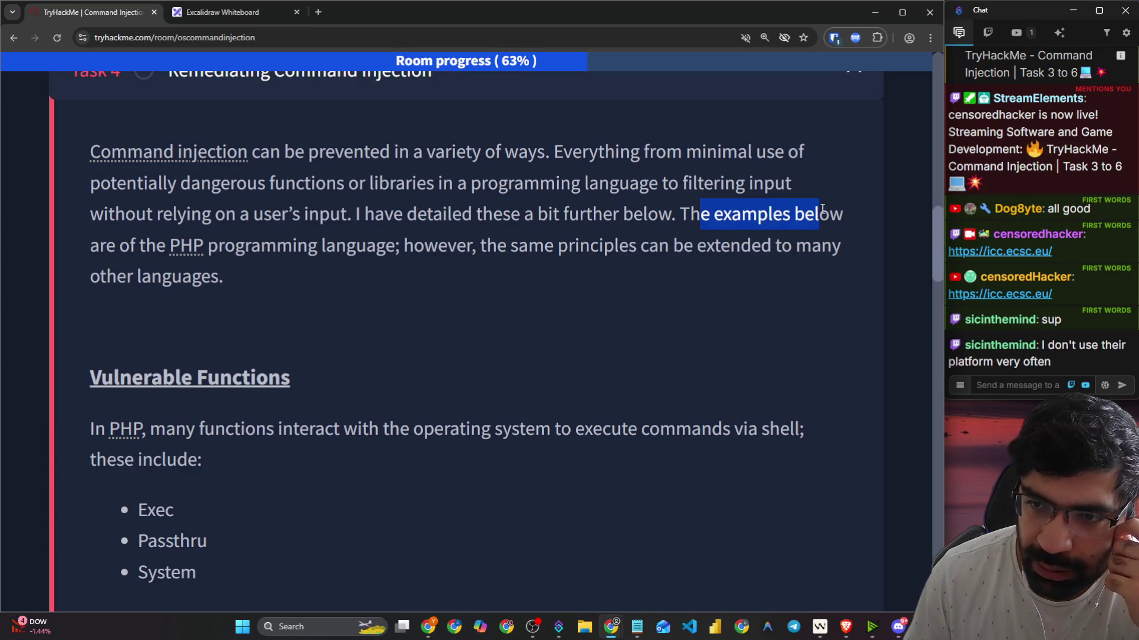
pyautogui.moveTo(105, 245); pyautogui.dragTo(812, 242)
pyautogui.scroll(-5, 272, 206)
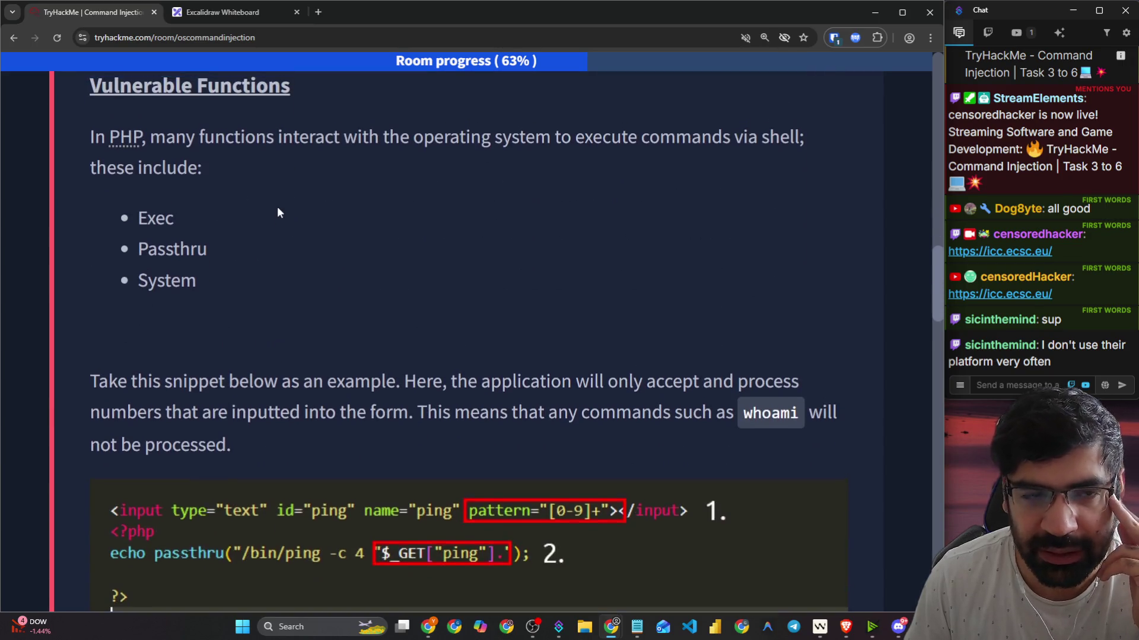
# Step: Read the vulnerable PHP functions list, highlighting Exec, Passthru and System
pyautogui.scroll(3, 276, 207)
pyautogui.moveTo(176, 249); pyautogui.dragTo(751, 249)
pyautogui.scroll(-3, 159, 200)
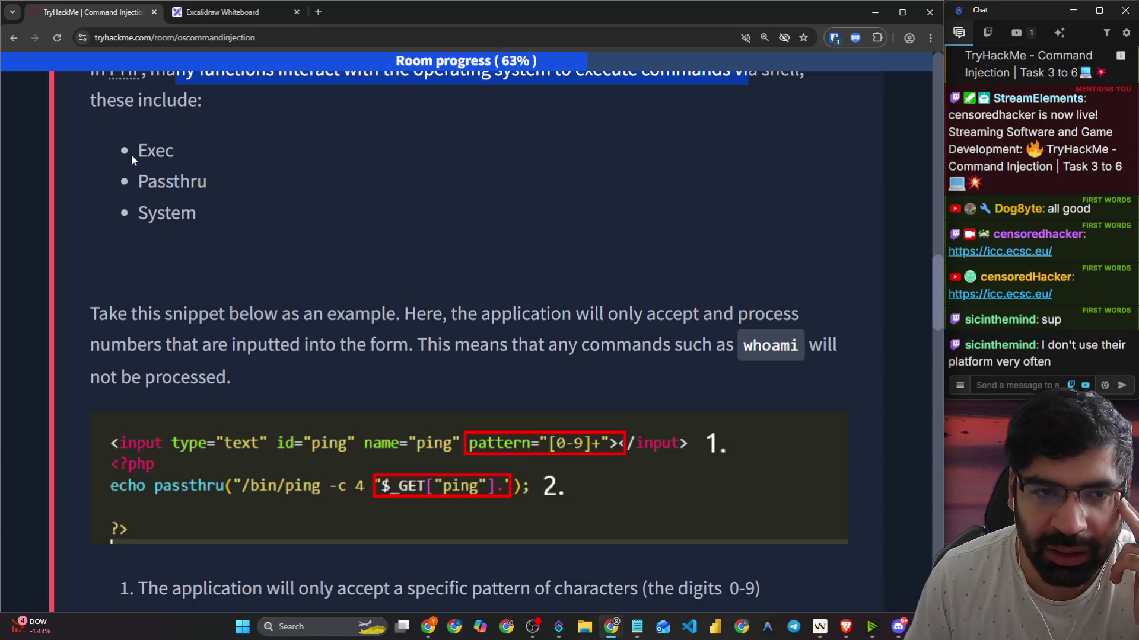
pyautogui.moveTo(131, 155); pyautogui.dragTo(195, 157)
pyautogui.moveTo(138, 182); pyautogui.dragTo(233, 183)
pyautogui.moveTo(148, 213); pyautogui.dragTo(226, 212)
pyautogui.scroll(-2, 225, 212)
# Step: Read the ping snippet and its explanation of numeric-only execution rejecting whoami
pyautogui.moveTo(92, 194)
pyautogui.mouseDown()
pyautogui.moveTo(379, 206)
pyautogui.moveTo(805, 189)
pyautogui.mouseUp()
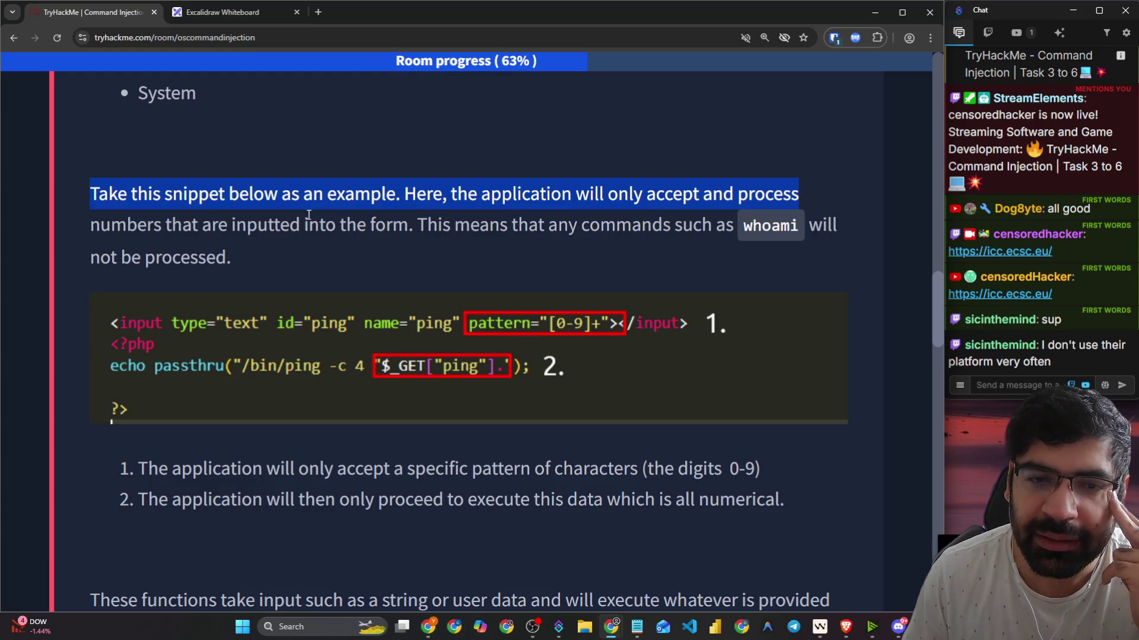
pyautogui.moveTo(439, 219); pyautogui.dragTo(816, 220)
pyautogui.scroll(-3, 153, 226)
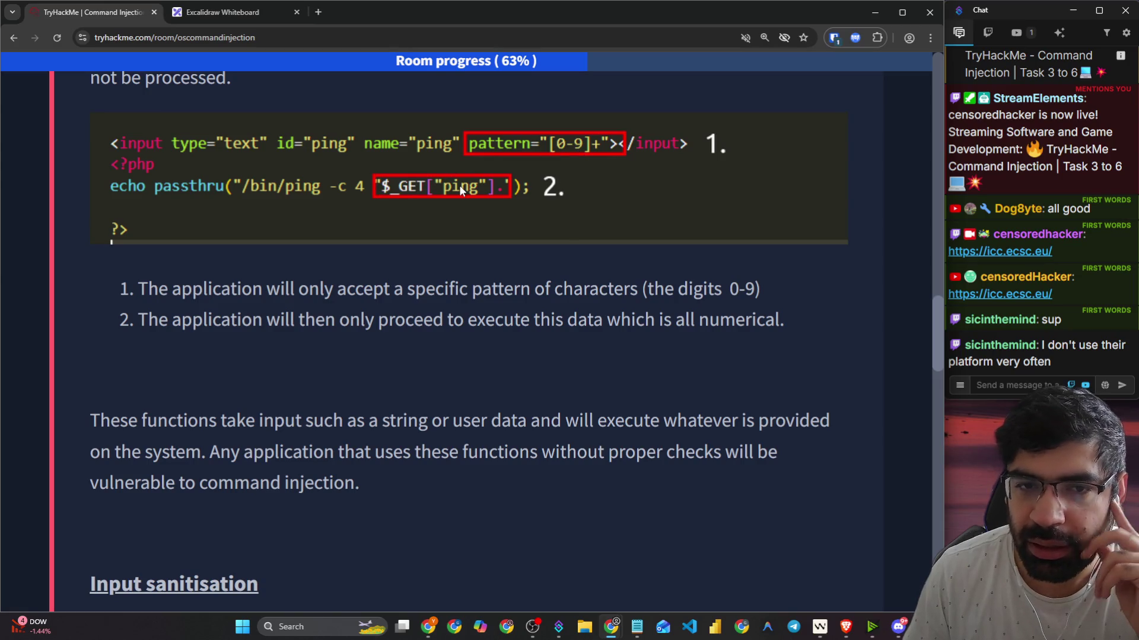
pyautogui.scroll(-2, 191, 262)
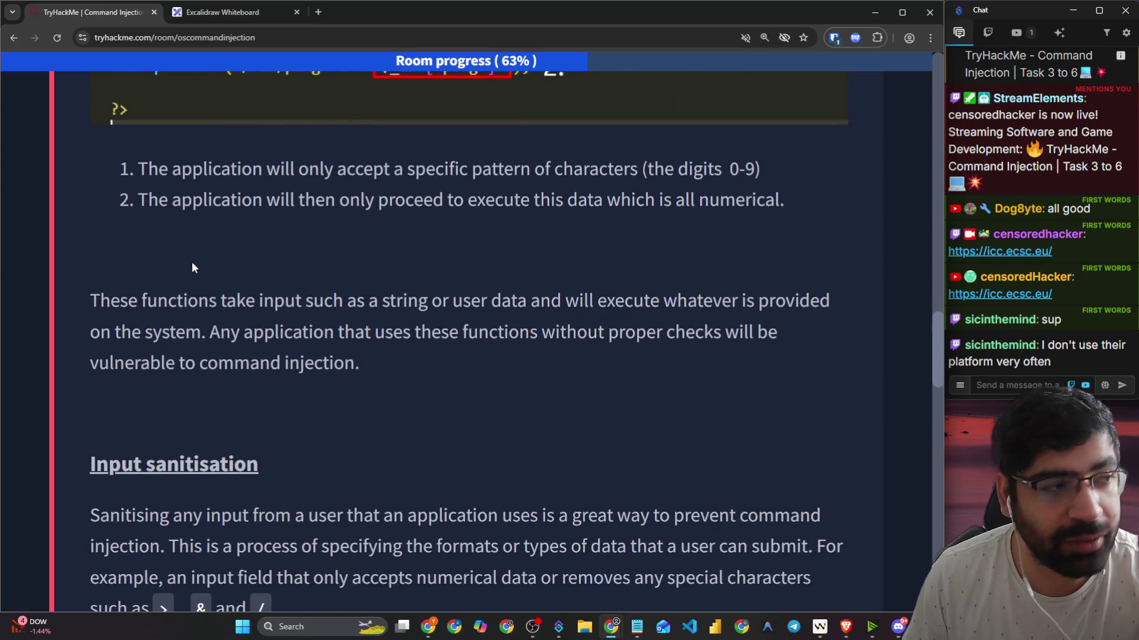
pyautogui.moveTo(148, 170); pyautogui.dragTo(756, 169)
pyautogui.moveTo(172, 199)
pyautogui.mouseDown()
pyautogui.moveTo(578, 191)
pyautogui.moveTo(628, 194)
pyautogui.moveTo(667, 234)
pyautogui.moveTo(710, 201)
pyautogui.moveTo(765, 201)
pyautogui.mouseUp()
# Step: Read why unchecked functions are vulnerable, highlighting the missing-checks warning
pyautogui.scroll(-3, 187, 297)
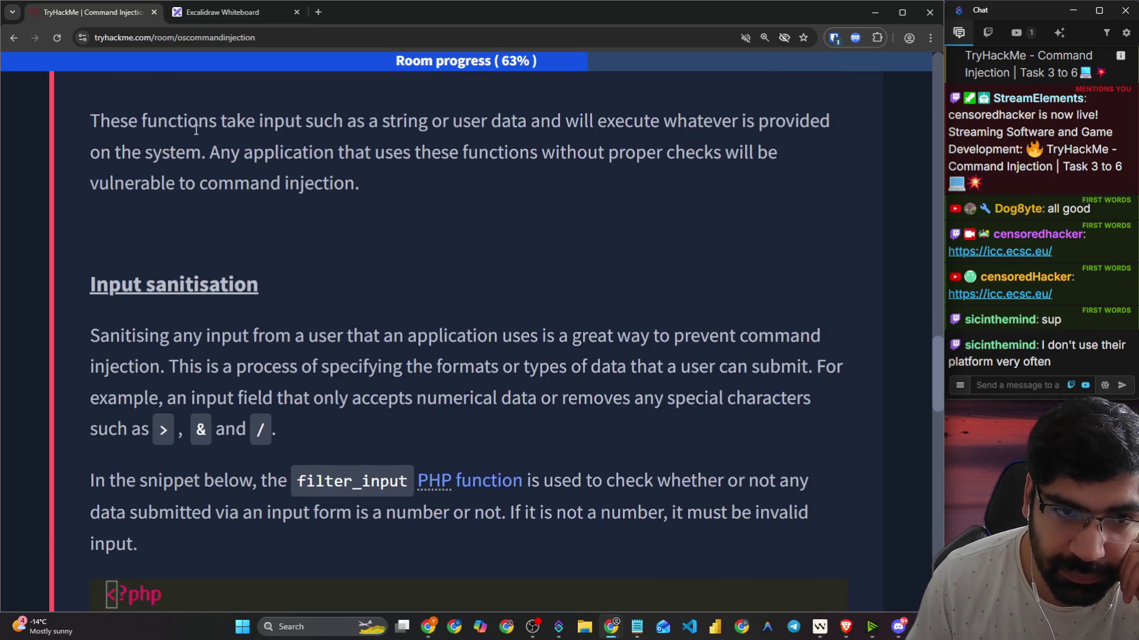
pyautogui.moveTo(177, 121); pyautogui.dragTo(814, 121)
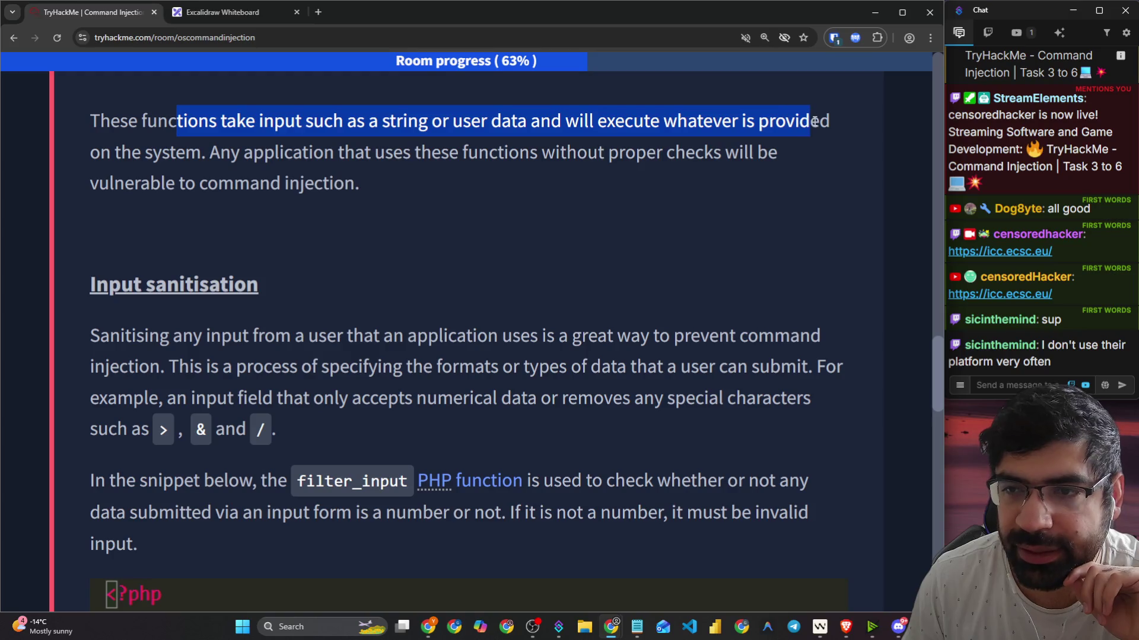
pyautogui.moveTo(207, 153); pyautogui.dragTo(767, 152)
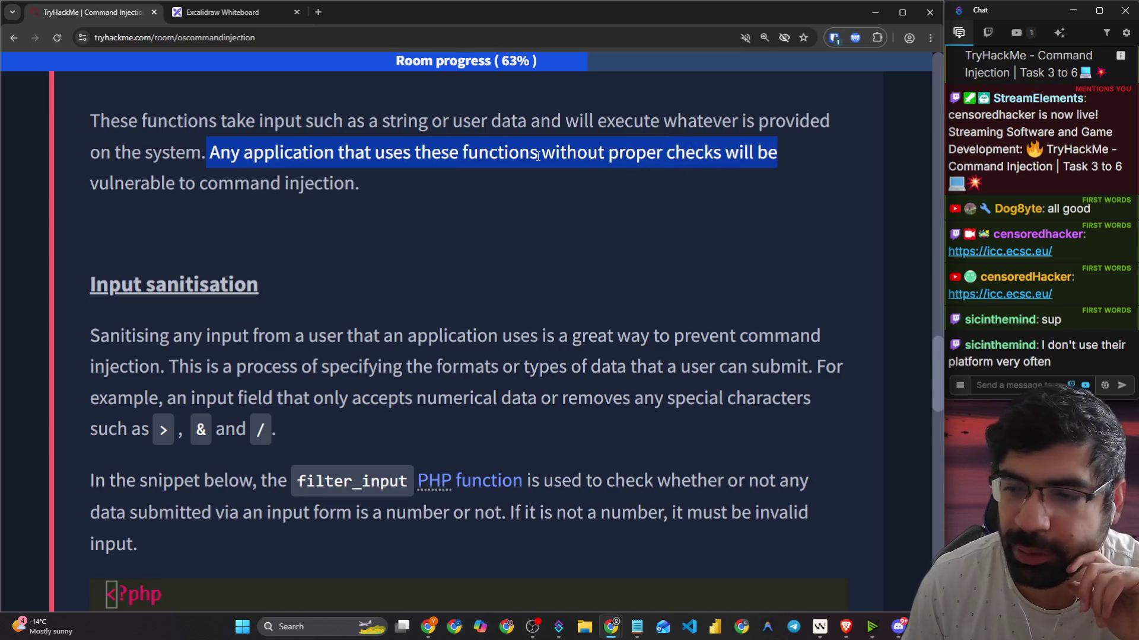
pyautogui.scroll(-3, 459, 172)
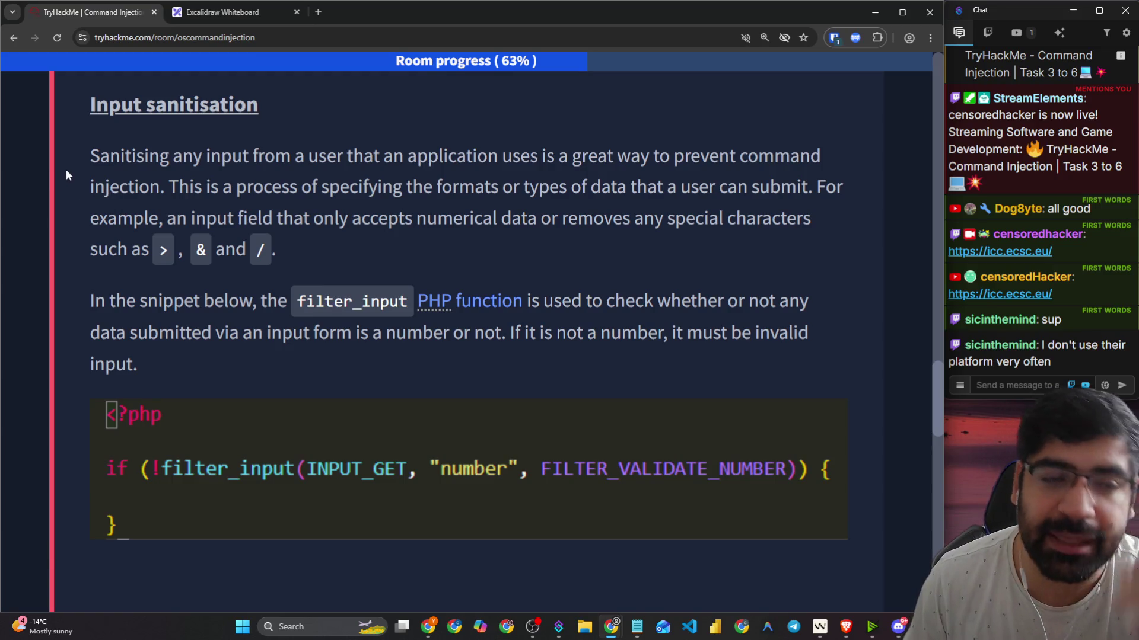
# Step: Read the Input sanitisation section through the filter_input number-check snippet
pyautogui.moveTo(89, 157); pyautogui.dragTo(826, 157)
pyautogui.moveTo(169, 187)
pyautogui.mouseDown()
pyautogui.moveTo(612, 181)
pyautogui.moveTo(849, 192)
pyautogui.mouseUp()
pyautogui.moveTo(169, 218)
pyautogui.mouseDown()
pyautogui.moveTo(810, 218)
pyautogui.moveTo(796, 218)
pyautogui.mouseUp()
pyautogui.scroll(-1, 212, 184)
pyautogui.moveTo(97, 194); pyautogui.dragTo(300, 186)
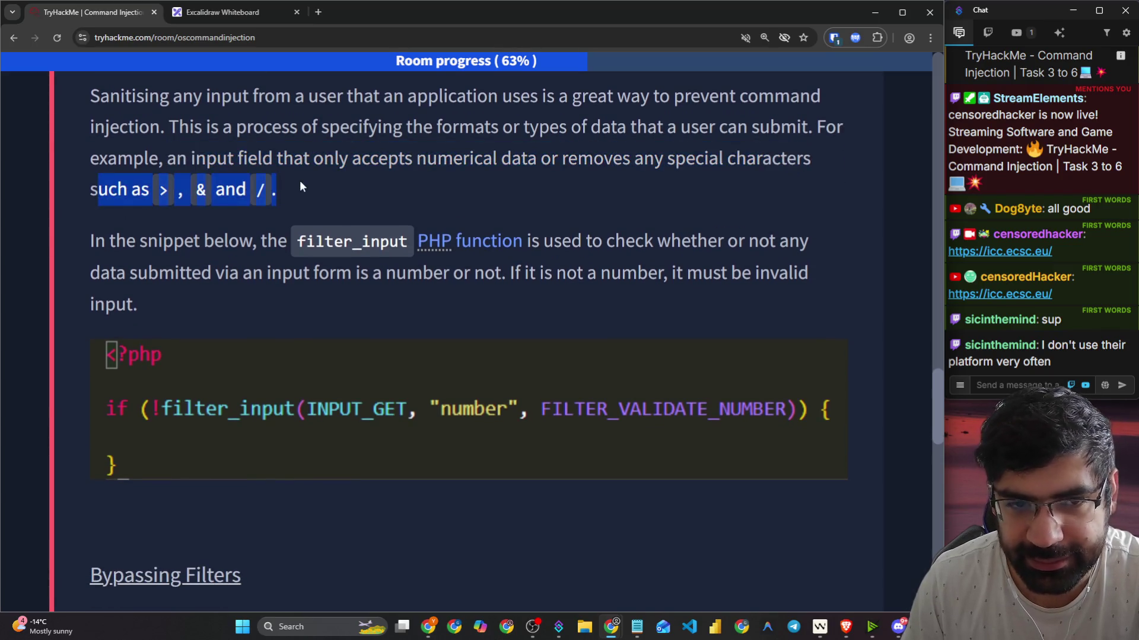
pyautogui.scroll(-1, 300, 185)
pyautogui.click(290, 187)
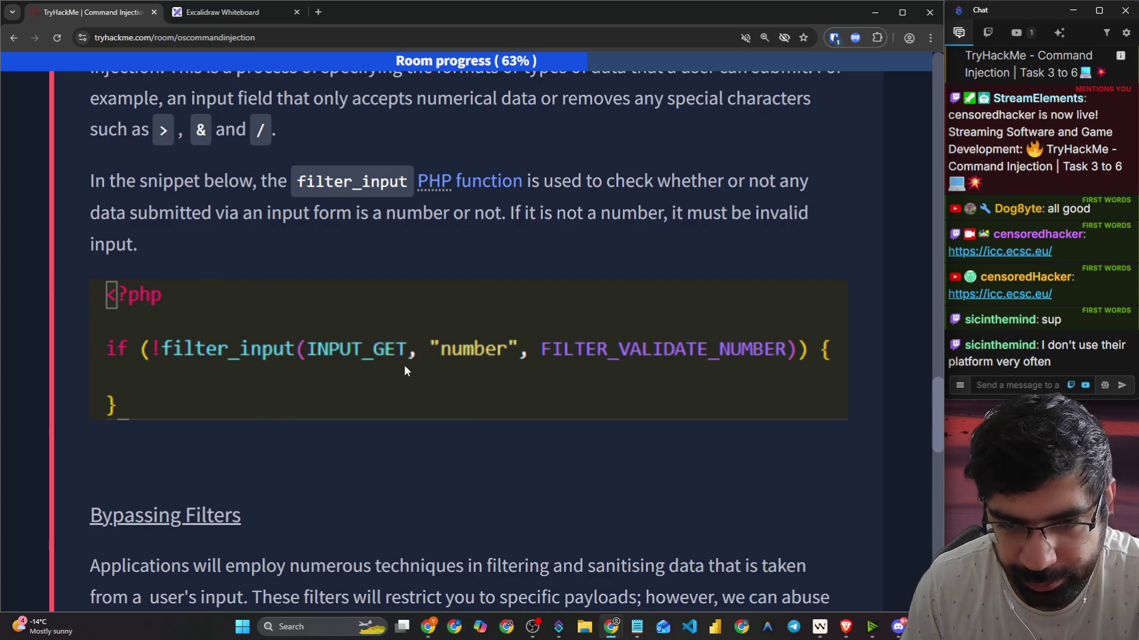
pyautogui.scroll(-1, 319, 324)
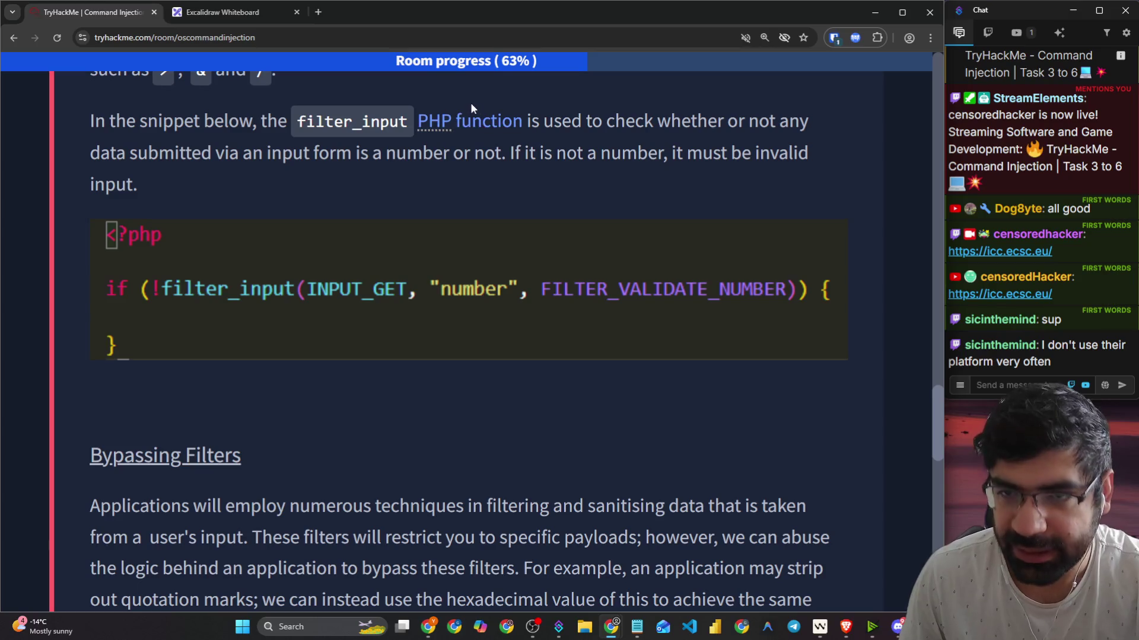
pyautogui.moveTo(551, 121); pyautogui.dragTo(800, 123)
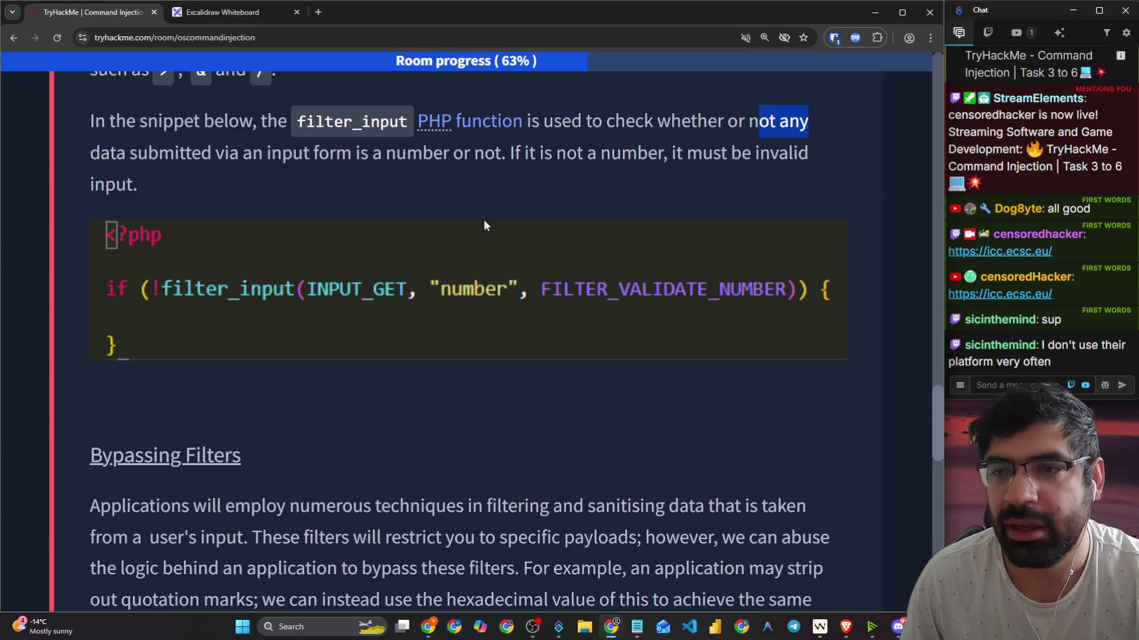
pyautogui.moveTo(90, 153)
pyautogui.mouseDown()
pyautogui.moveTo(437, 157)
pyautogui.moveTo(476, 171)
pyautogui.moveTo(500, 159)
pyautogui.moveTo(498, 145)
pyautogui.moveTo(741, 151)
pyautogui.mouseUp()
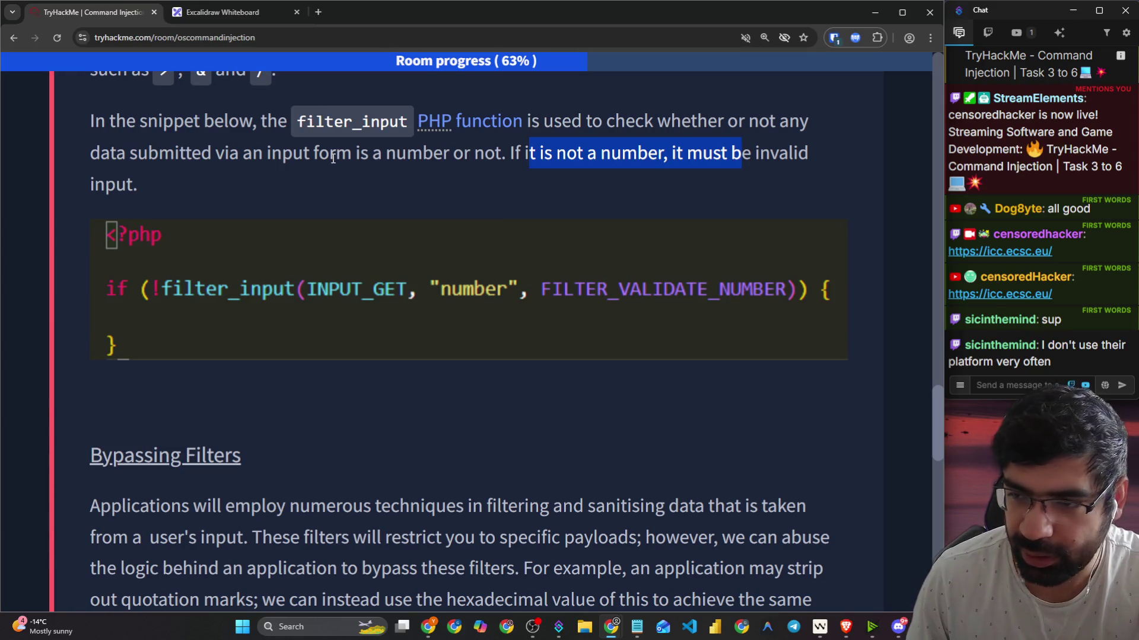
pyautogui.scroll(-6, 332, 158)
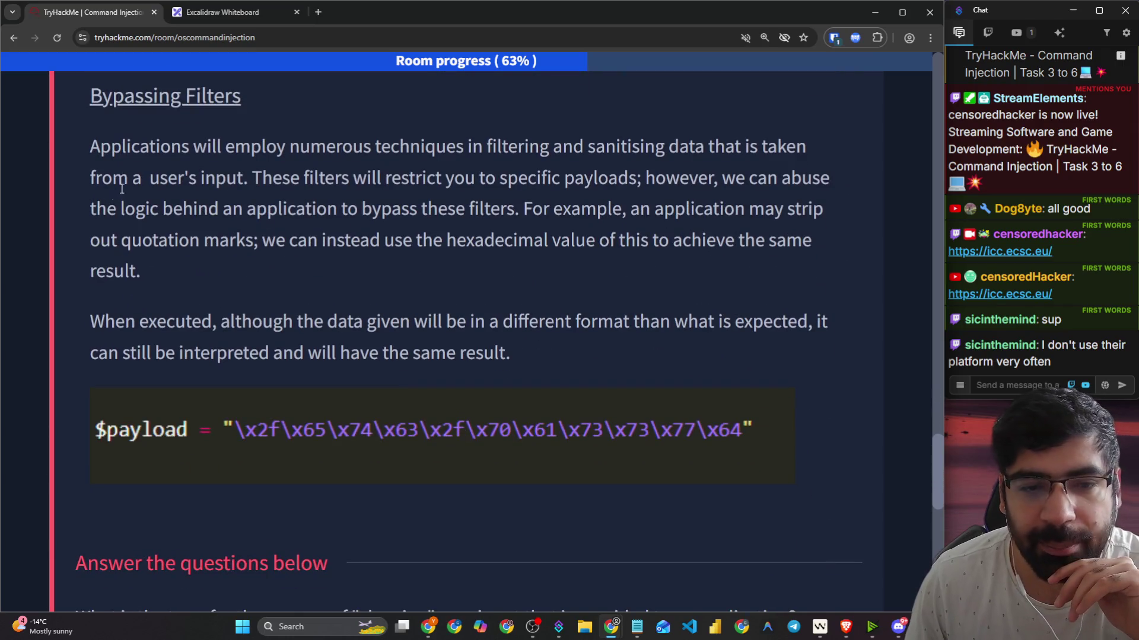
# Step: Read the Bypassing Filters intro, highlighting lines on restricting payloads and bypassing filters
pyautogui.moveTo(90, 147); pyautogui.dragTo(793, 142)
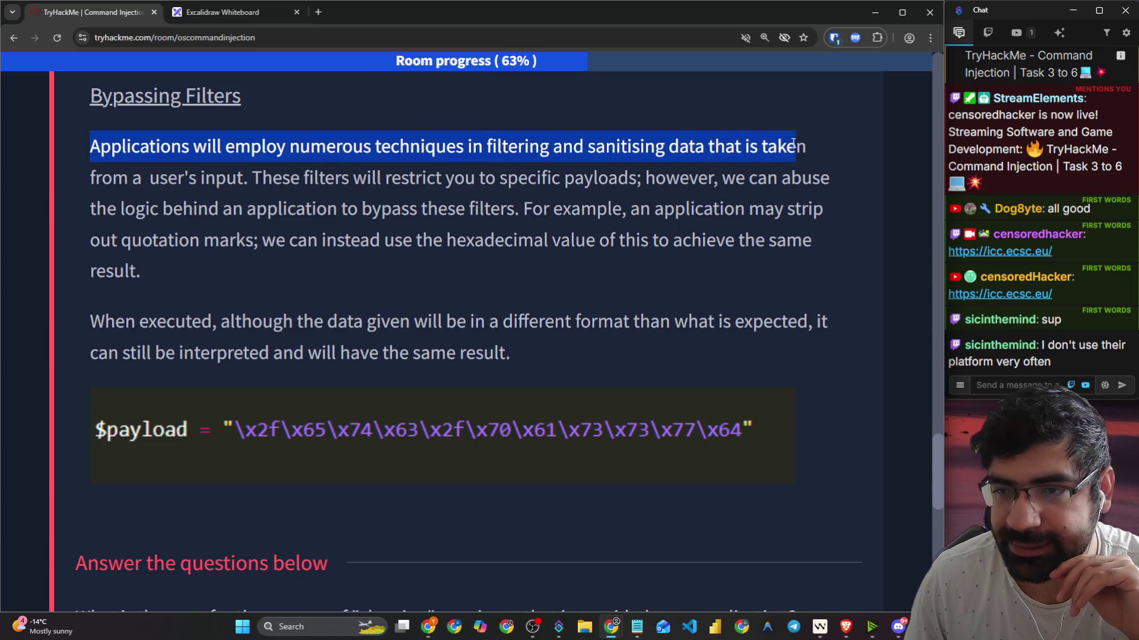
pyautogui.moveTo(113, 181); pyautogui.dragTo(234, 185)
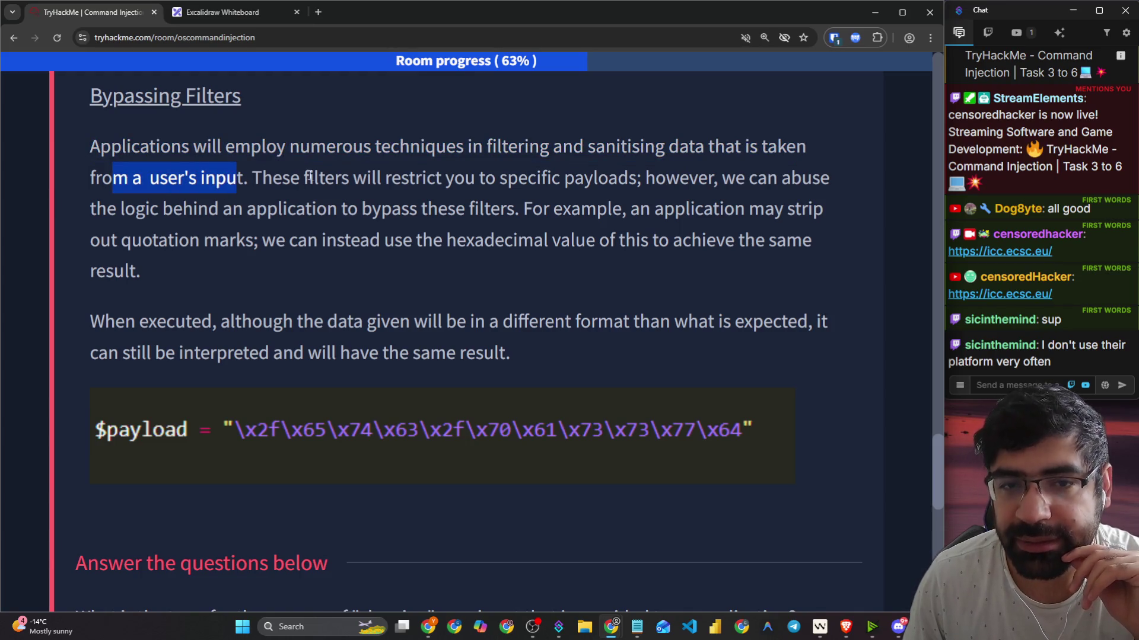
pyautogui.moveTo(335, 178); pyautogui.dragTo(814, 174)
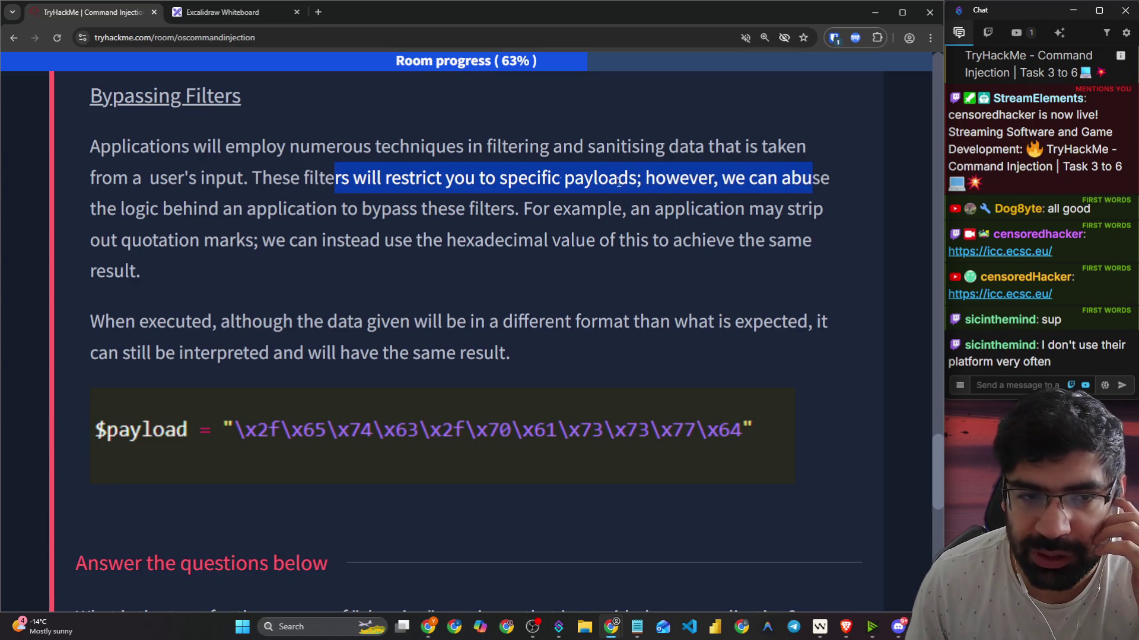
pyautogui.moveTo(372, 208); pyautogui.dragTo(517, 220)
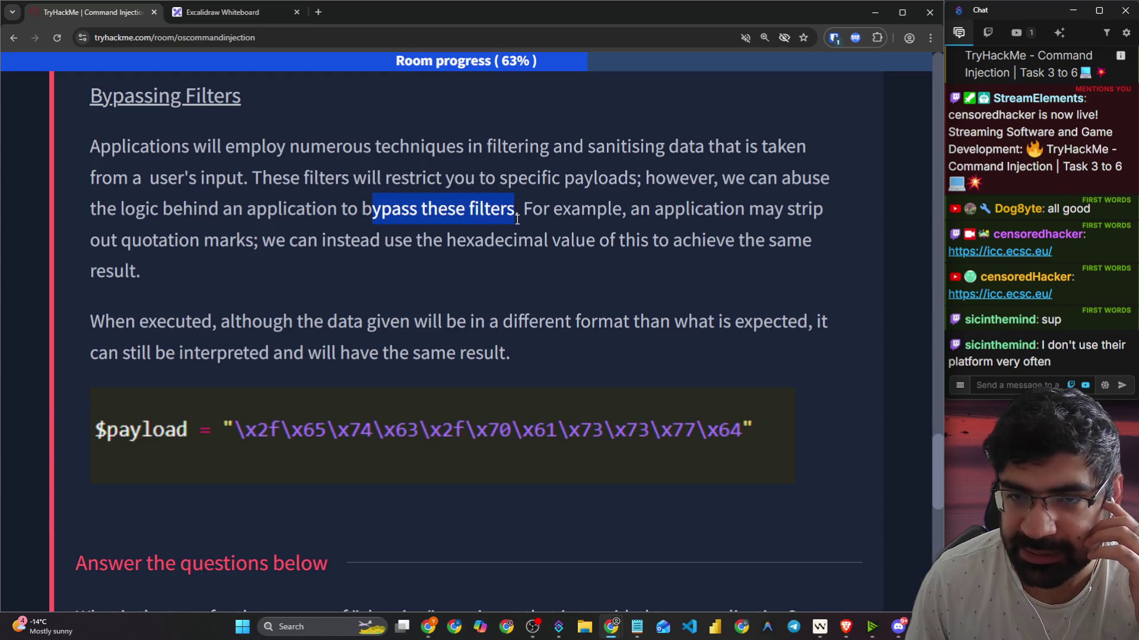
pyautogui.click(215, 11)
# Step: Handwrite 'Number' with an arrow pointing to 'input filter' on the Excalidraw canvas
pyautogui.scroll(-8, 291, 66)
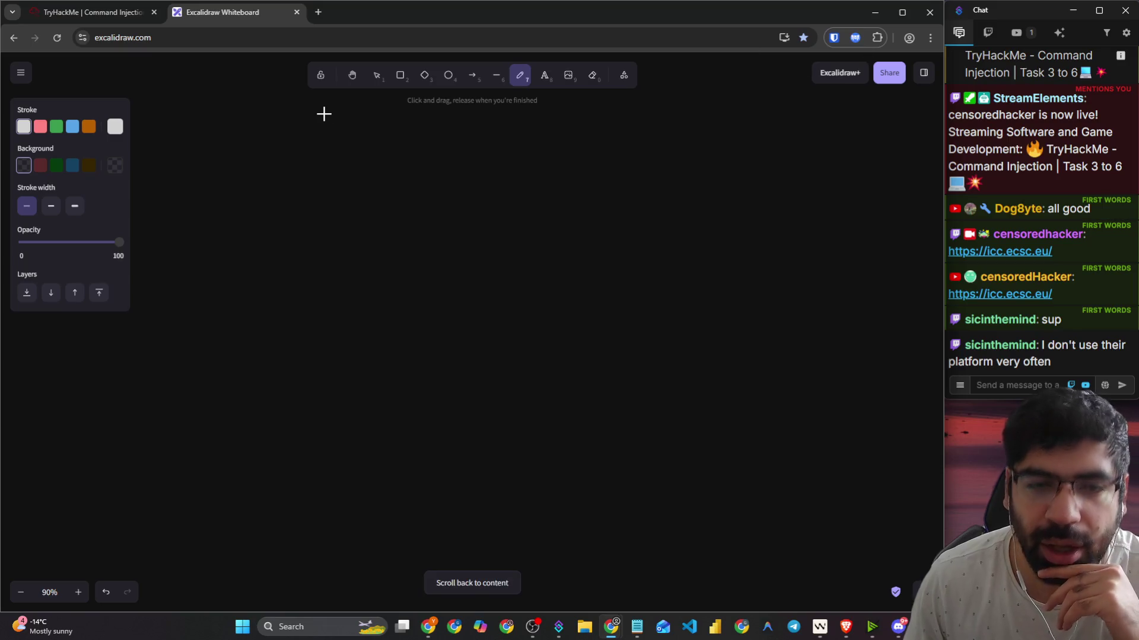
pyautogui.moveTo(232, 177); pyautogui.dragTo(273, 148)
pyautogui.moveTo(292, 176)
pyautogui.mouseDown()
pyautogui.moveTo(368, 155)
pyautogui.moveTo(406, 170)
pyautogui.moveTo(488, 239)
pyautogui.moveTo(487, 254)
pyautogui.mouseUp()
pyautogui.moveTo(636, 208)
pyautogui.mouseDown()
pyautogui.moveTo(635, 176)
pyautogui.moveTo(650, 221)
pyautogui.mouseUp()
pyautogui.moveTo(632, 156)
pyautogui.mouseDown()
pyautogui.moveTo(684, 189)
pyautogui.moveTo(720, 281)
pyautogui.mouseUp()
pyautogui.moveTo(713, 207)
pyautogui.mouseDown()
pyautogui.moveTo(754, 195)
pyautogui.moveTo(796, 156)
pyautogui.mouseUp()
pyautogui.moveTo(711, 252)
pyautogui.mouseDown()
pyautogui.moveTo(686, 326)
pyautogui.moveTo(748, 237)
pyautogui.moveTo(774, 279)
pyautogui.moveTo(810, 258)
pyautogui.moveTo(834, 278)
pyautogui.mouseUp()
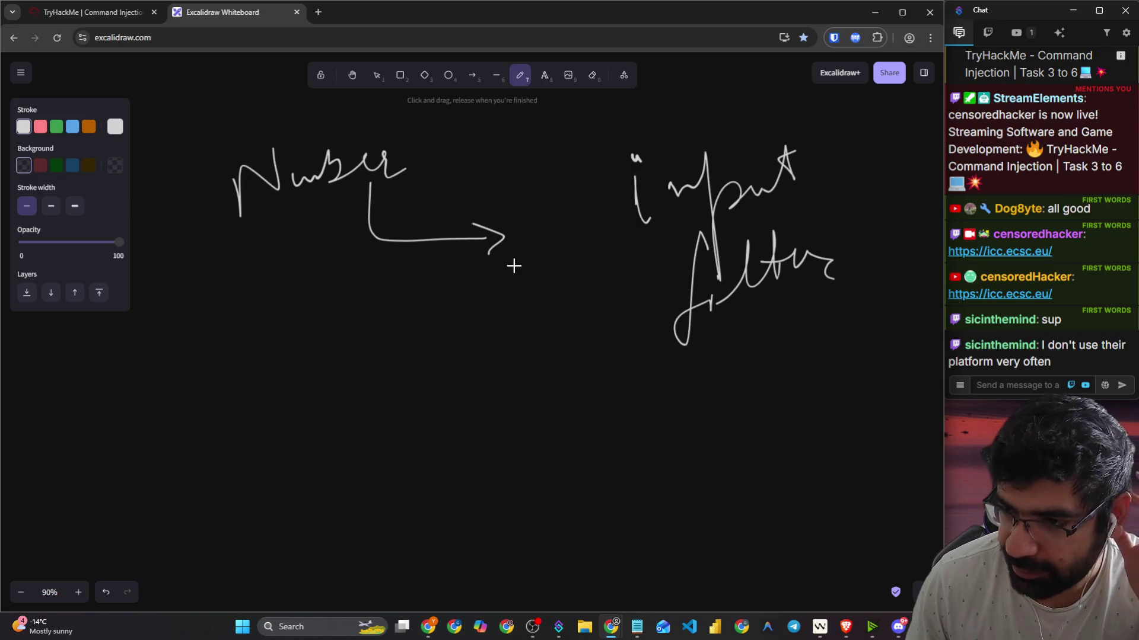
pyautogui.click(48, 5)
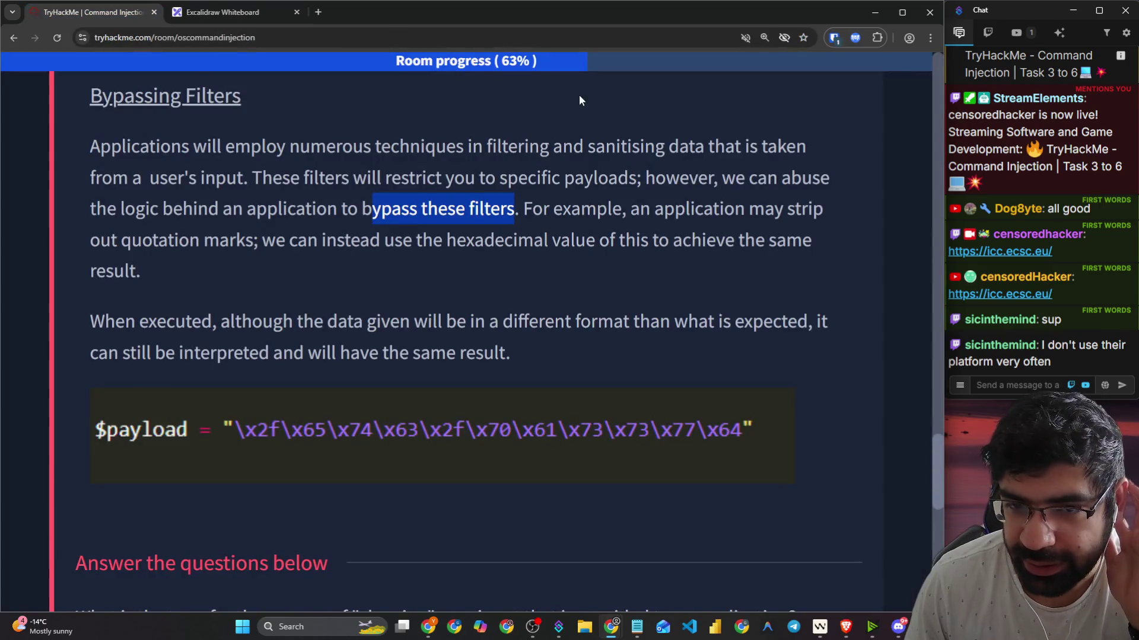
pyautogui.scroll(-2, 309, 303)
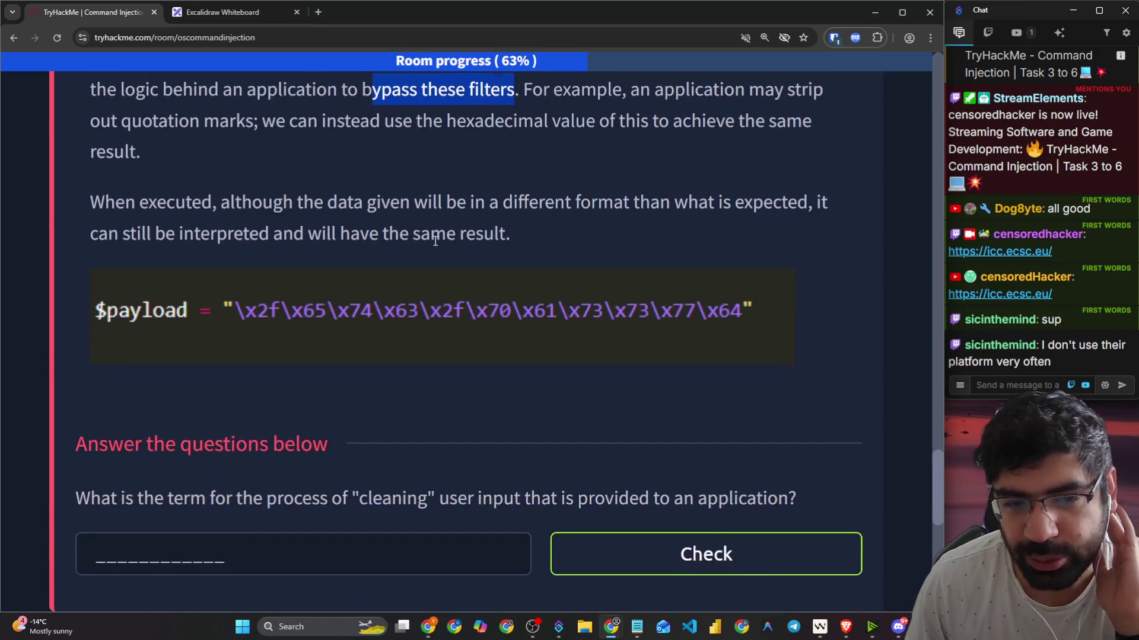
pyautogui.scroll(1, 668, 172)
pyautogui.moveTo(523, 149); pyautogui.dragTo(814, 155)
pyautogui.moveTo(111, 181)
pyautogui.mouseDown()
pyautogui.moveTo(412, 190)
pyautogui.moveTo(812, 179)
pyautogui.mouseUp()
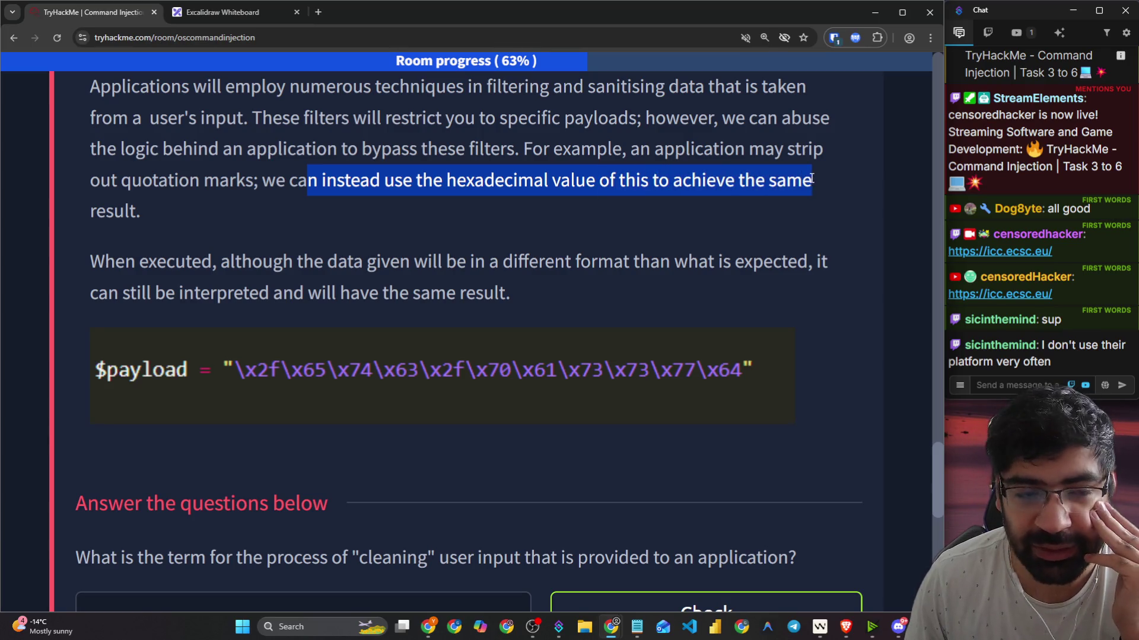
pyautogui.moveTo(94, 260); pyautogui.dragTo(612, 251)
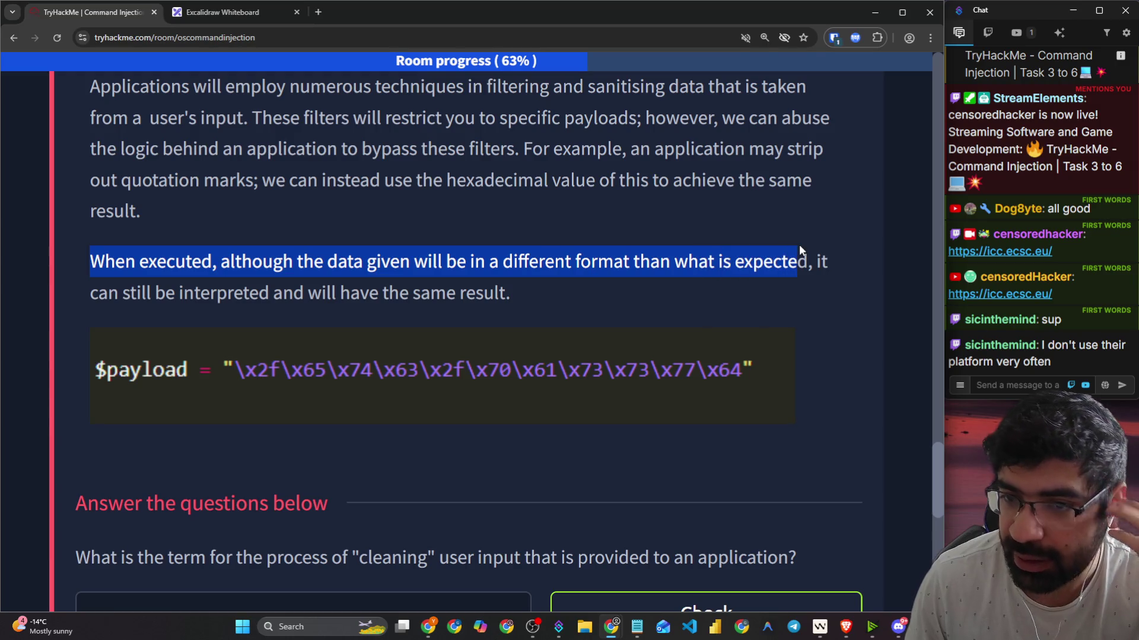
pyautogui.moveTo(175, 288); pyautogui.dragTo(511, 285)
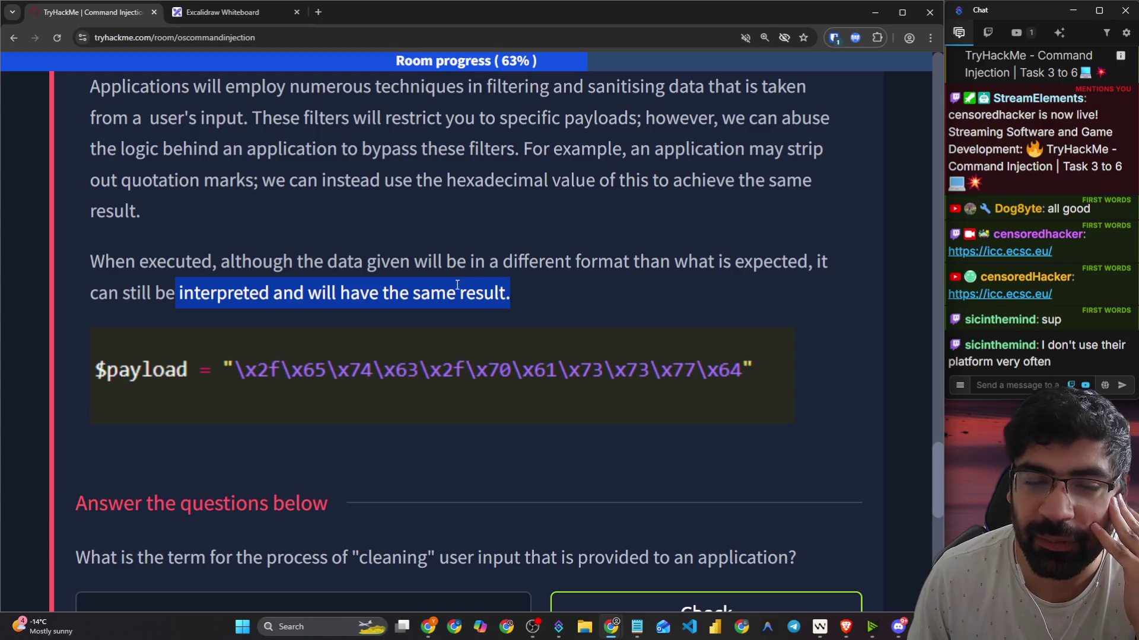
pyautogui.click(232, 12)
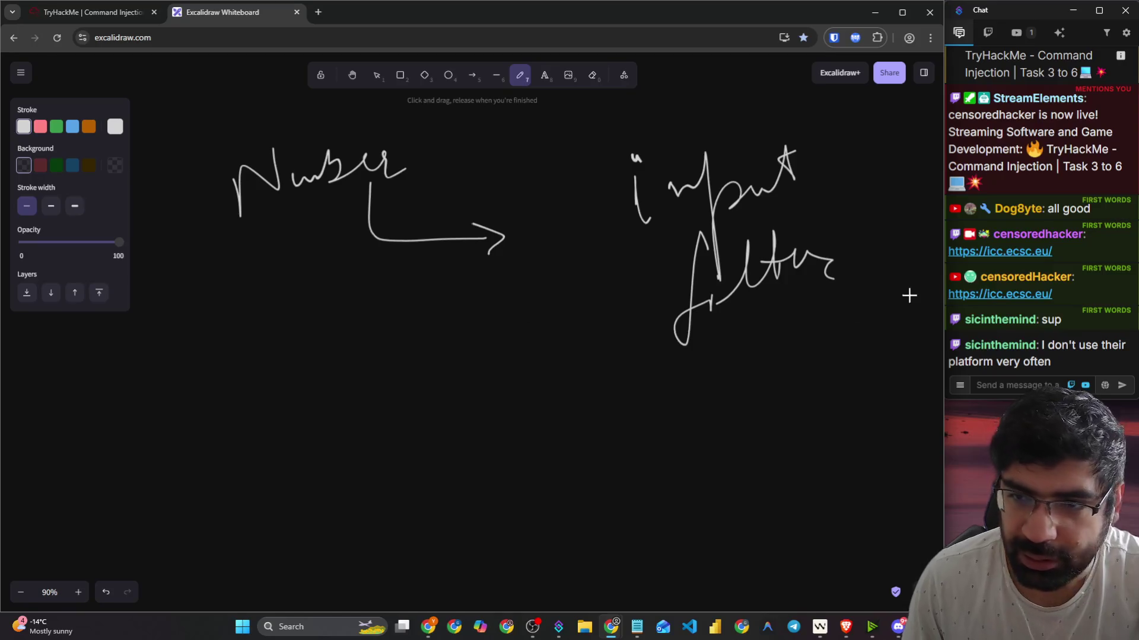
# Step: Draw branching arrows from 'input filter function' labelled Yes and No
pyautogui.moveTo(752, 302)
pyautogui.mouseDown()
pyautogui.moveTo(760, 373)
pyautogui.moveTo(782, 363)
pyautogui.moveTo(674, 386)
pyautogui.moveTo(638, 442)
pyautogui.moveTo(667, 436)
pyautogui.mouseUp()
pyautogui.moveTo(767, 389)
pyautogui.mouseDown()
pyautogui.moveTo(852, 401)
pyautogui.moveTo(861, 432)
pyautogui.moveTo(875, 412)
pyautogui.mouseUp()
pyautogui.moveTo(884, 237)
pyautogui.mouseDown()
pyautogui.moveTo(865, 278)
pyautogui.moveTo(942, 240)
pyautogui.mouseUp()
pyautogui.moveTo(588, 464)
pyautogui.mouseDown()
pyautogui.moveTo(601, 488)
pyautogui.moveTo(593, 510)
pyautogui.mouseUp()
pyautogui.moveTo(622, 491); pyautogui.dragTo(642, 492)
pyautogui.moveTo(866, 458)
pyautogui.mouseDown()
pyautogui.moveTo(896, 465)
pyautogui.moveTo(890, 450)
pyautogui.mouseUp()
pyautogui.moveTo(893, 443); pyautogui.dragTo(823, 460)
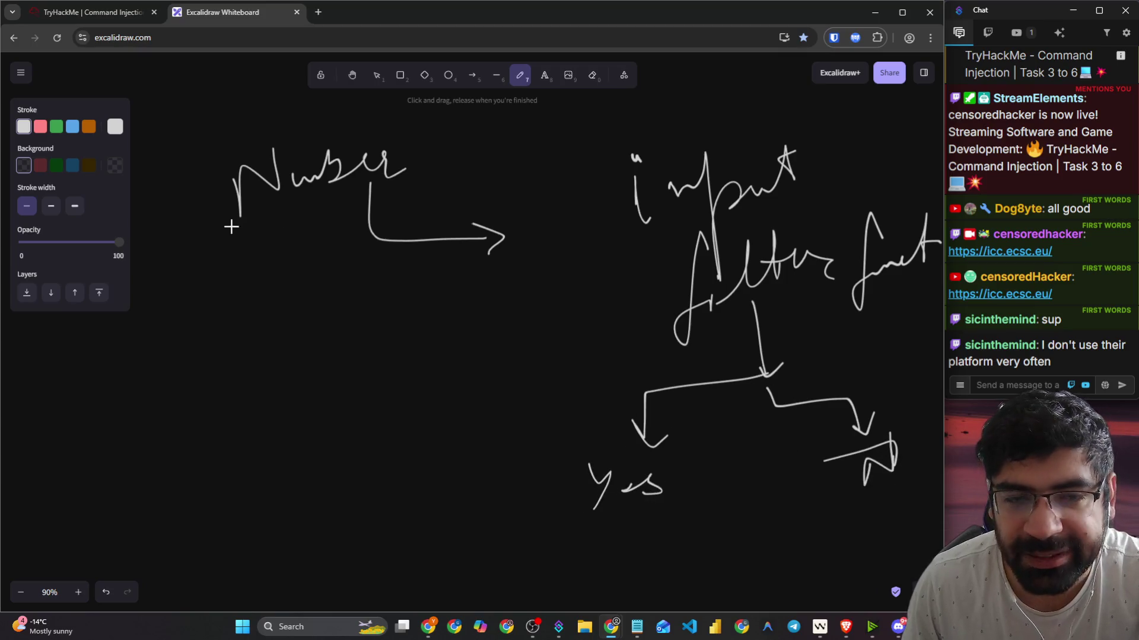
# Step: Strike through 'Number' and draw an arrow down to decimal and hex notes
pyautogui.moveTo(198, 236); pyautogui.dragTo(452, 188)
pyautogui.moveTo(154, 231); pyautogui.dragTo(360, 182)
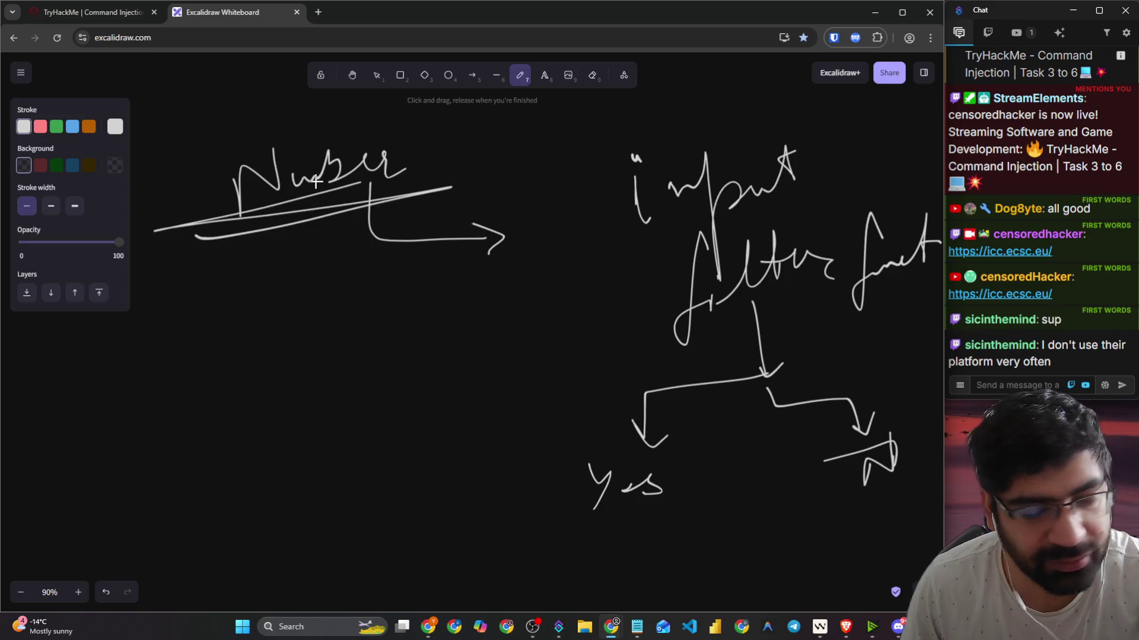
pyautogui.moveTo(292, 206); pyautogui.dragTo(292, 310)
pyautogui.moveTo(269, 272)
pyautogui.mouseDown()
pyautogui.moveTo(298, 297)
pyautogui.moveTo(307, 289)
pyautogui.mouseUp()
pyautogui.moveTo(202, 353)
pyautogui.mouseDown()
pyautogui.moveTo(234, 375)
pyautogui.moveTo(301, 361)
pyautogui.moveTo(348, 324)
pyautogui.moveTo(347, 361)
pyautogui.mouseUp()
pyautogui.moveTo(243, 419); pyautogui.dragTo(242, 448)
pyautogui.moveTo(242, 435); pyautogui.dragTo(261, 450)
pyautogui.moveTo(258, 432); pyautogui.dragTo(319, 442)
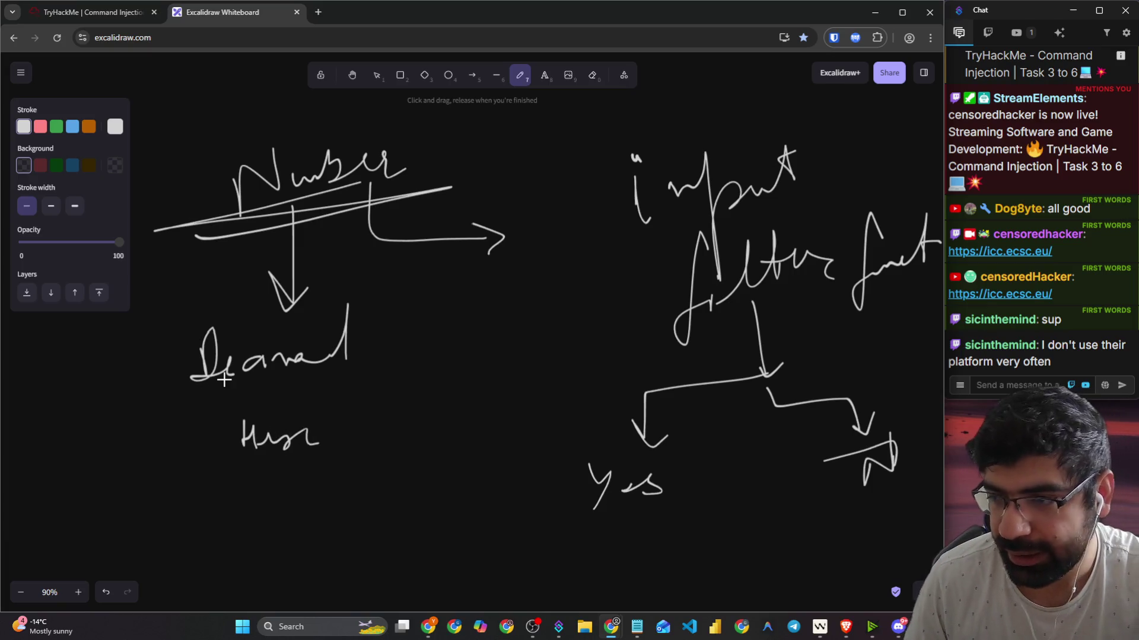
# Step: Find the Task 4 question about cleaning user input in the room
pyautogui.click(108, 15)
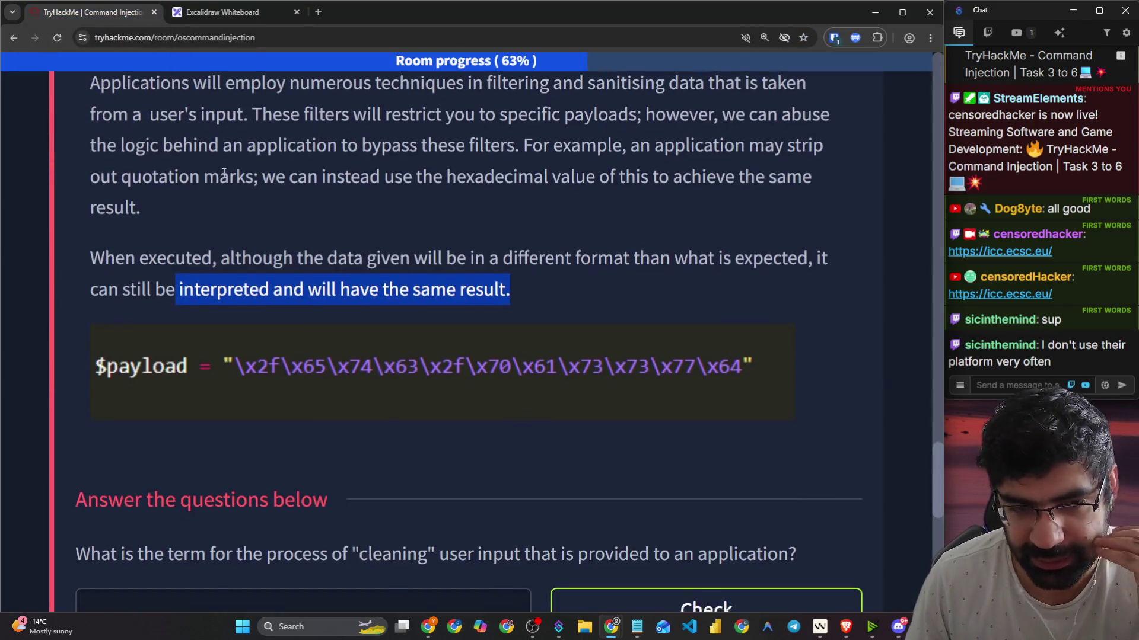
pyautogui.scroll(-3, 225, 175)
pyautogui.scroll(-1, 322, 161)
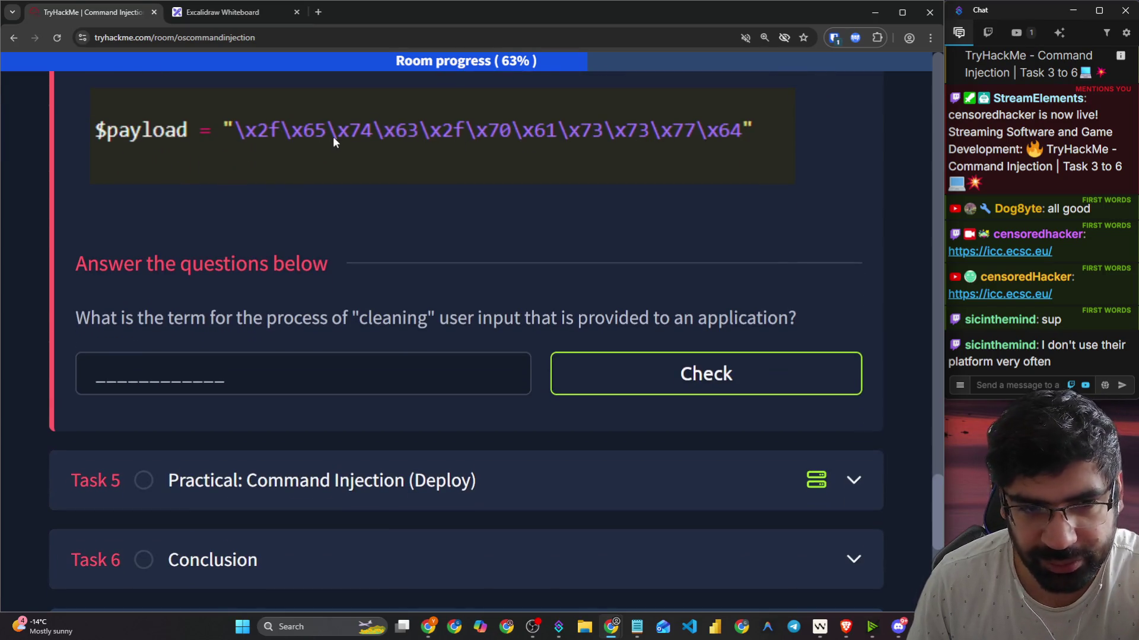
pyautogui.scroll(-2, 176, 215)
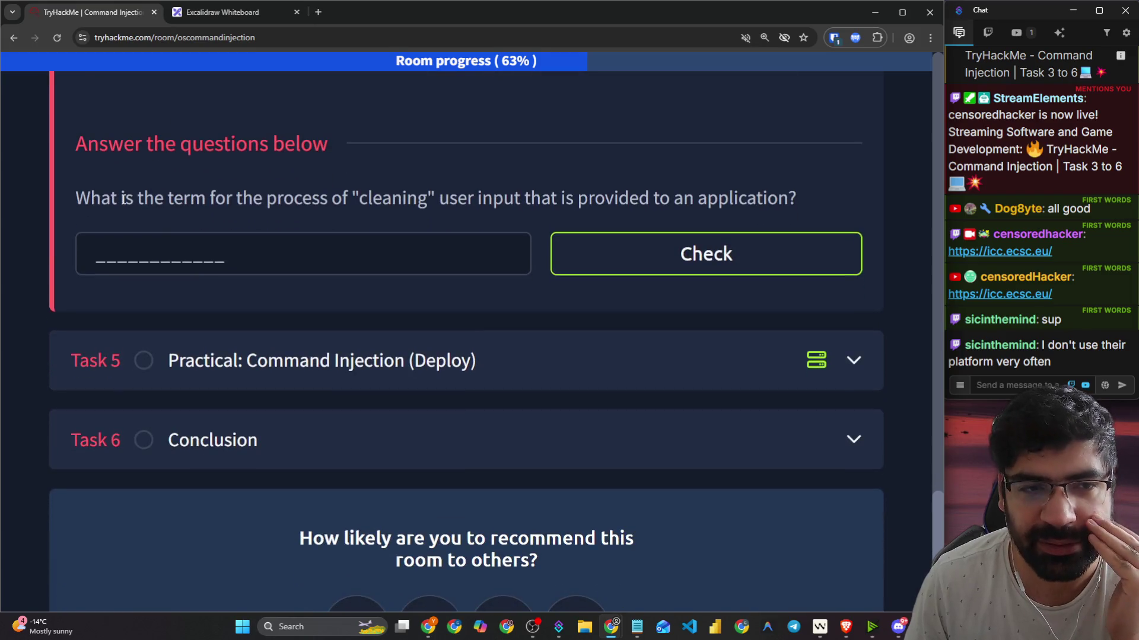
pyautogui.scroll(1, 86, 212)
pyautogui.scroll(2, 581, 202)
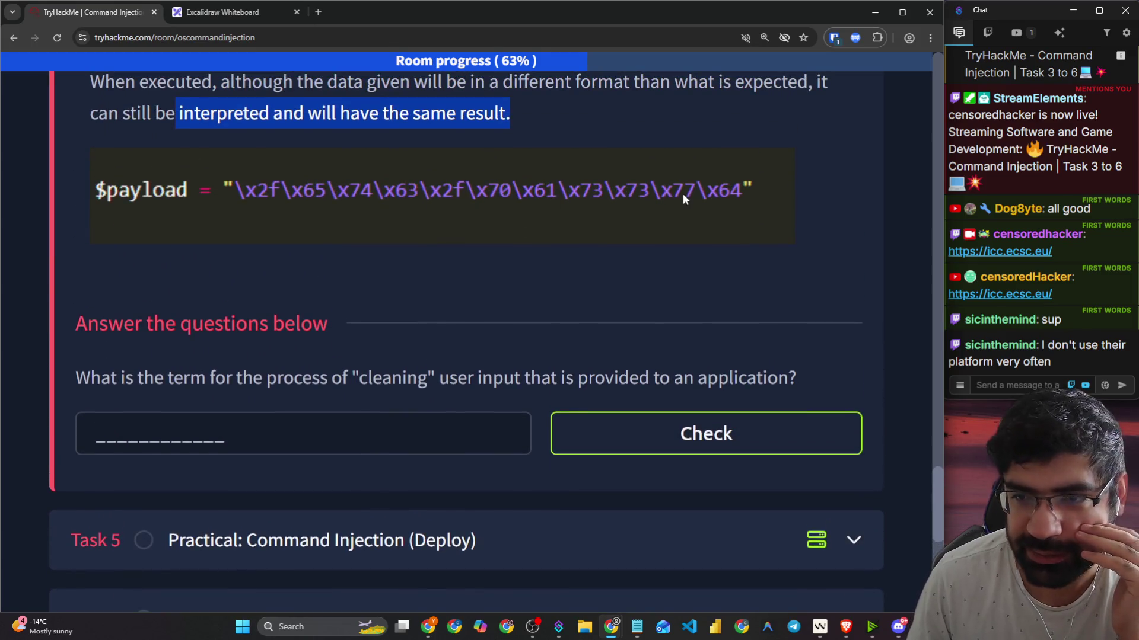
pyautogui.scroll(-2, 183, 273)
pyautogui.moveTo(82, 263); pyautogui.dragTo(549, 260)
pyautogui.click(585, 260)
# Step: Submit 'sanitization' as the answer to the cleaning-input question
pyautogui.click(396, 311)
pyautogui.write('santo')
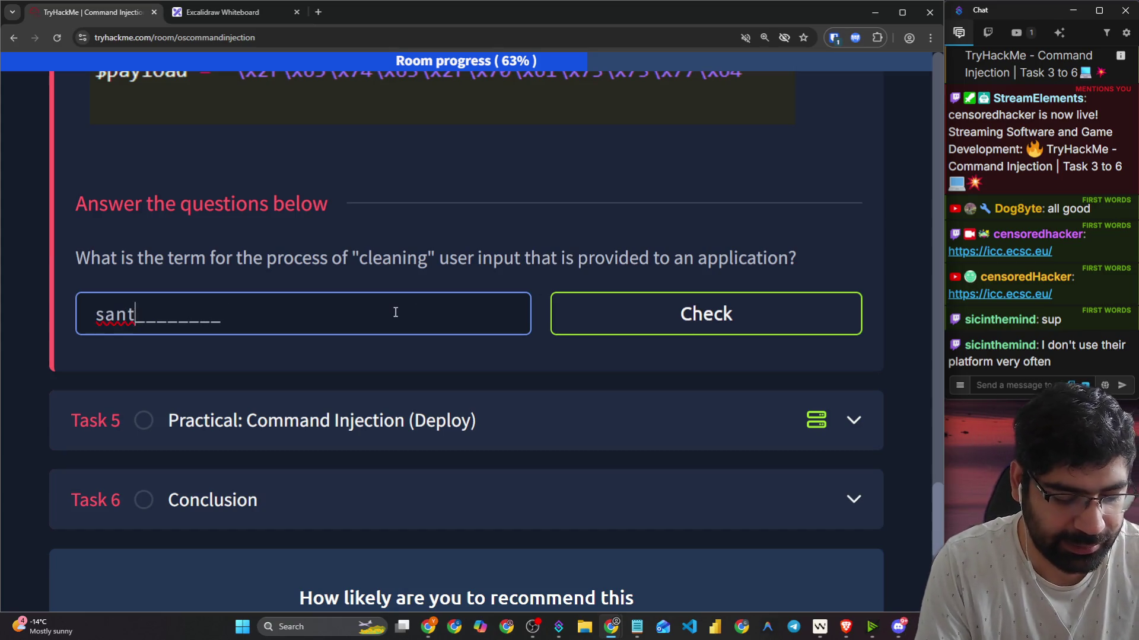
pyautogui.press('BackSpace')
pyautogui.write('i')
pyautogui.press('BackSpace')
pyautogui.press('BackSpace')
pyautogui.write('itizatio')
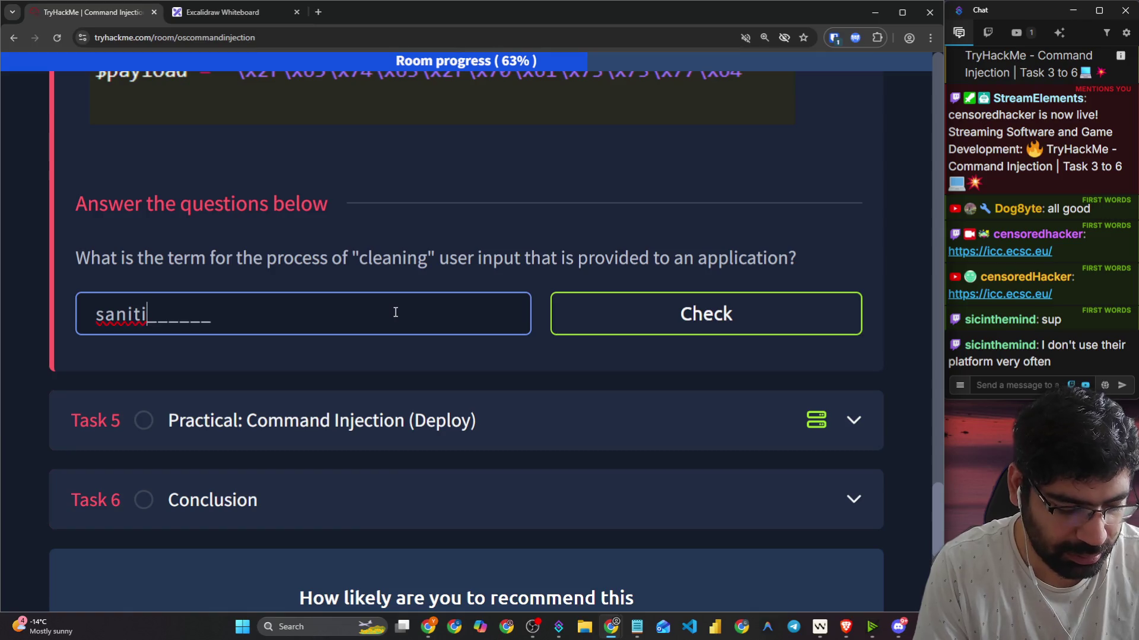
pyautogui.write('n')
pyautogui.press('Return')
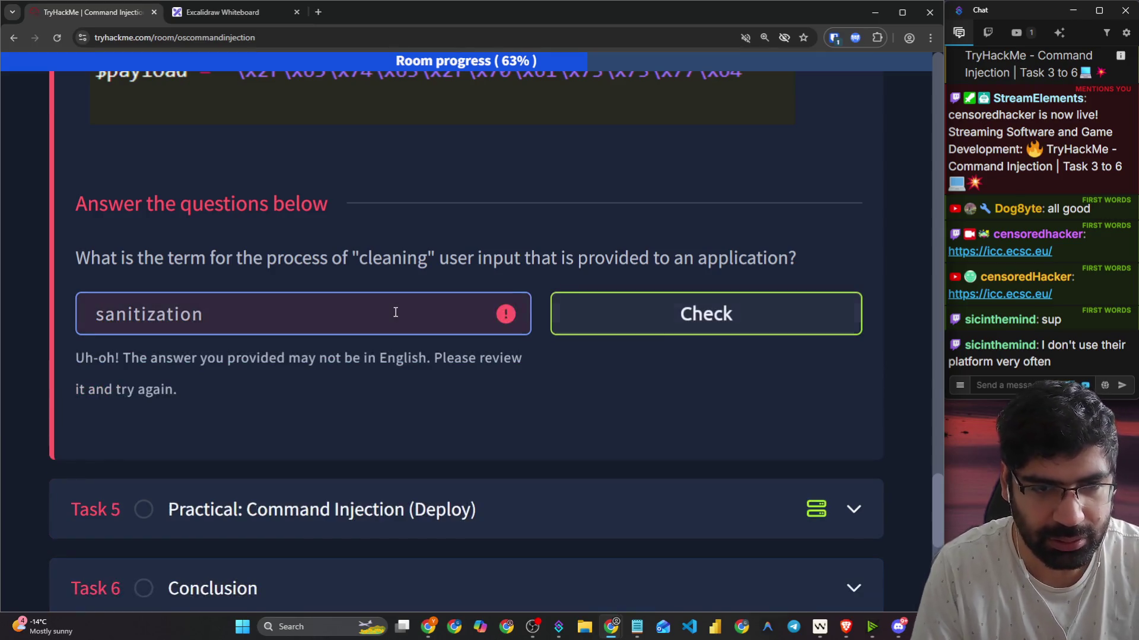
# Step: Correct the answer to 'sanitisation' and resubmit, raising progress to 72%
pyautogui.scroll(14, 221, 311)
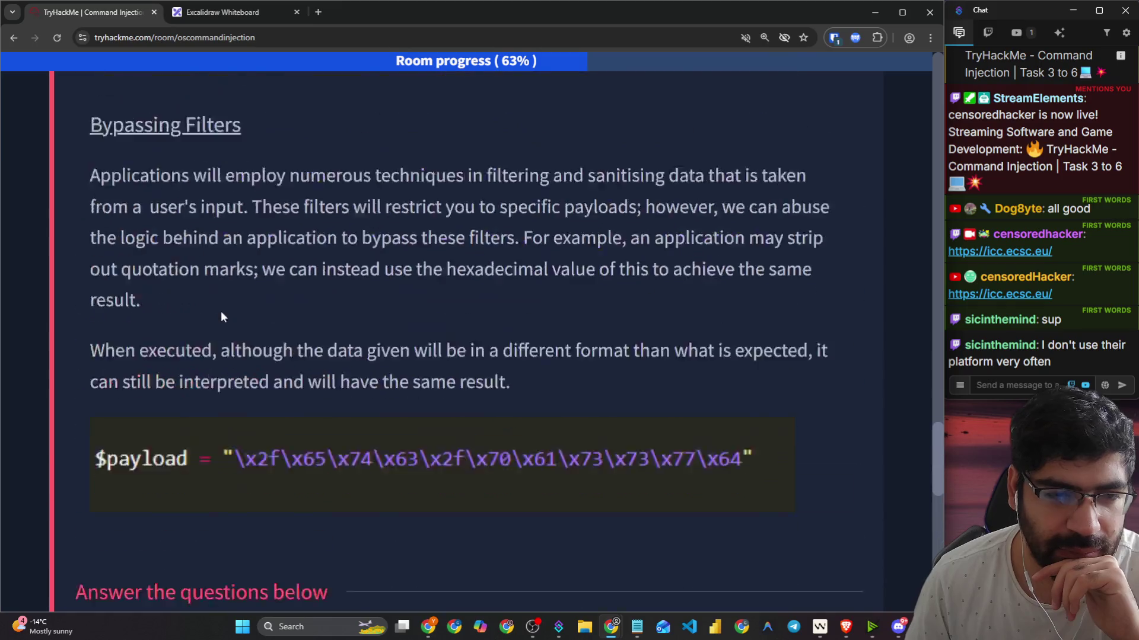
pyautogui.scroll(13, 222, 313)
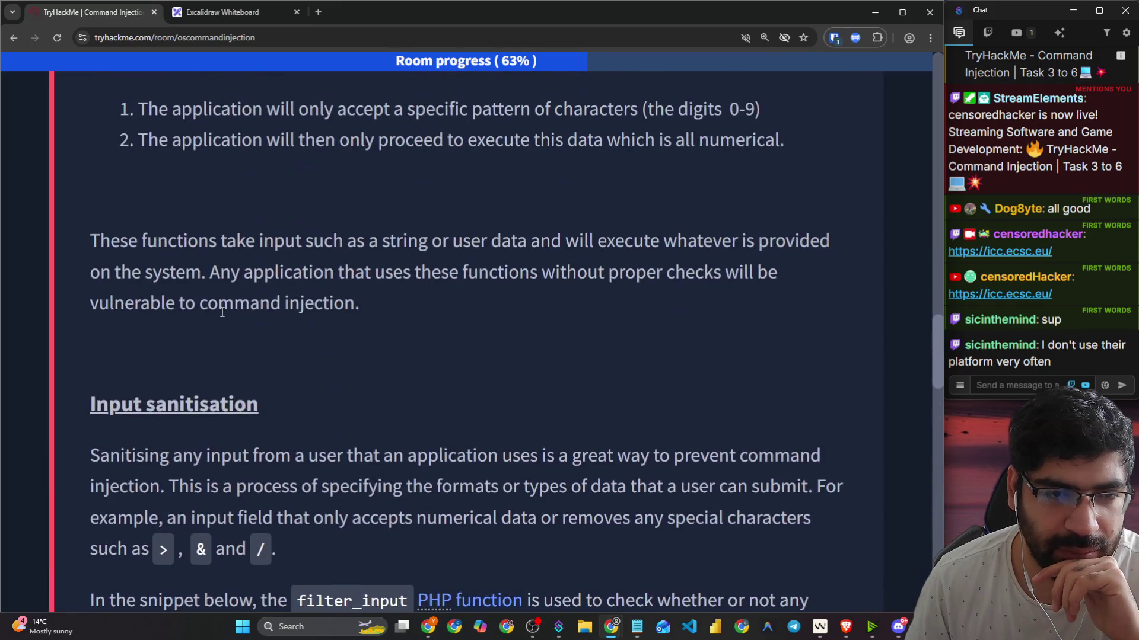
pyautogui.scroll(-11, 223, 315)
pyautogui.scroll(-12, 223, 315)
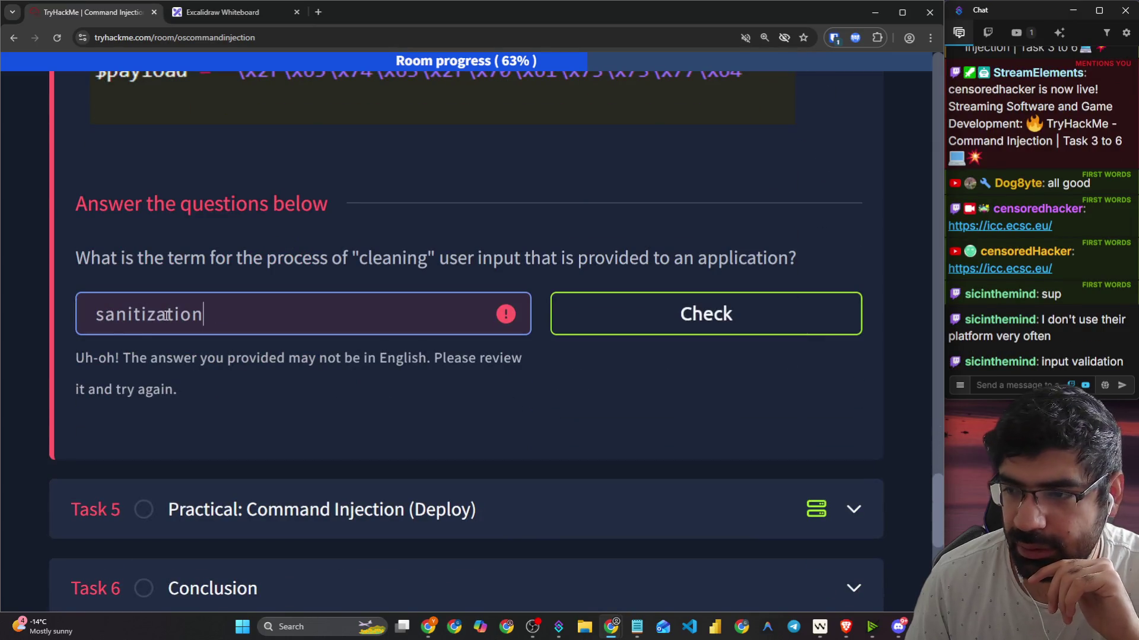
pyautogui.click(166, 314)
pyautogui.press('BackSpace')
pyautogui.write('s')
pyautogui.press('Return')
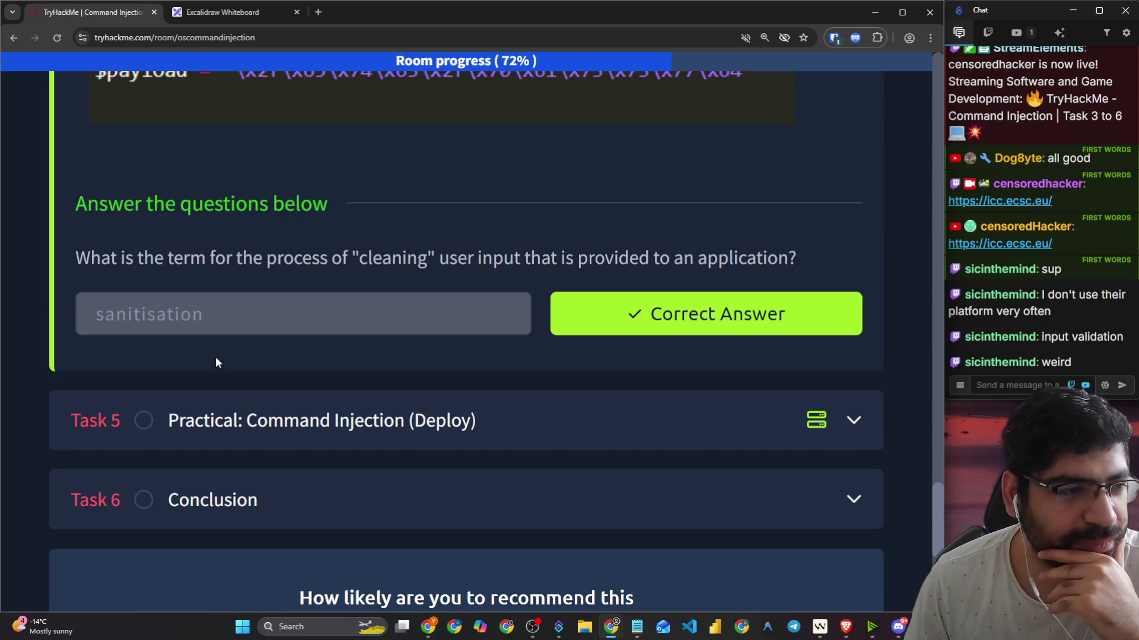
pyautogui.scroll(-3, 226, 355)
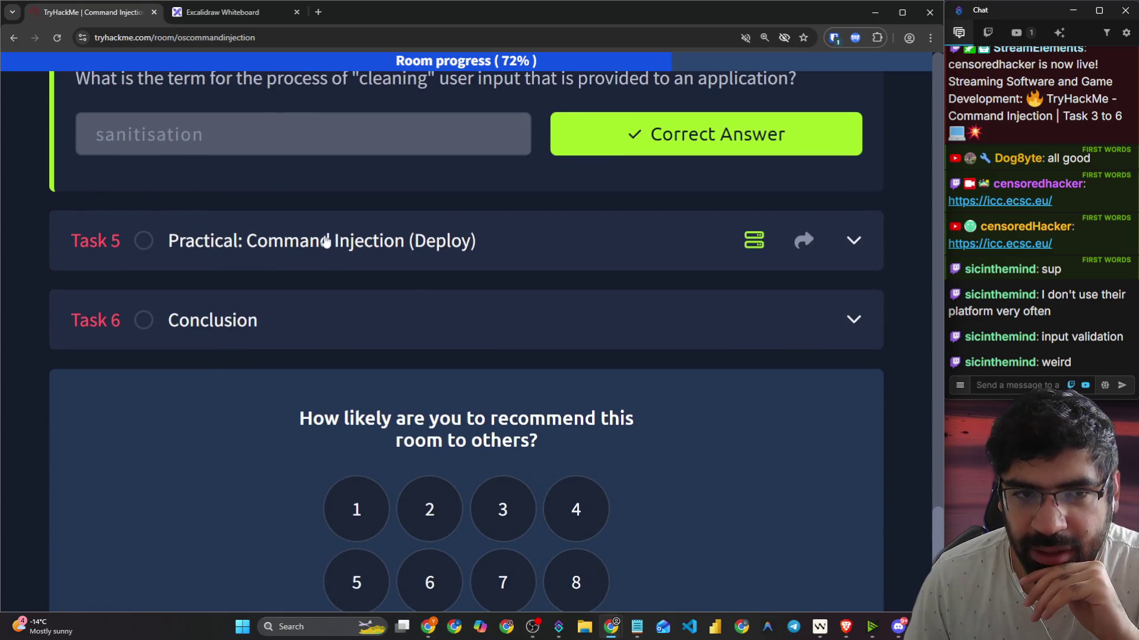
# Step: Review the accepted 'sanitisation' answer, then move between the Excalidraw whiteboard and a new tab
pyautogui.scroll(1, 296, 249)
pyautogui.doubleClick(204, 192)
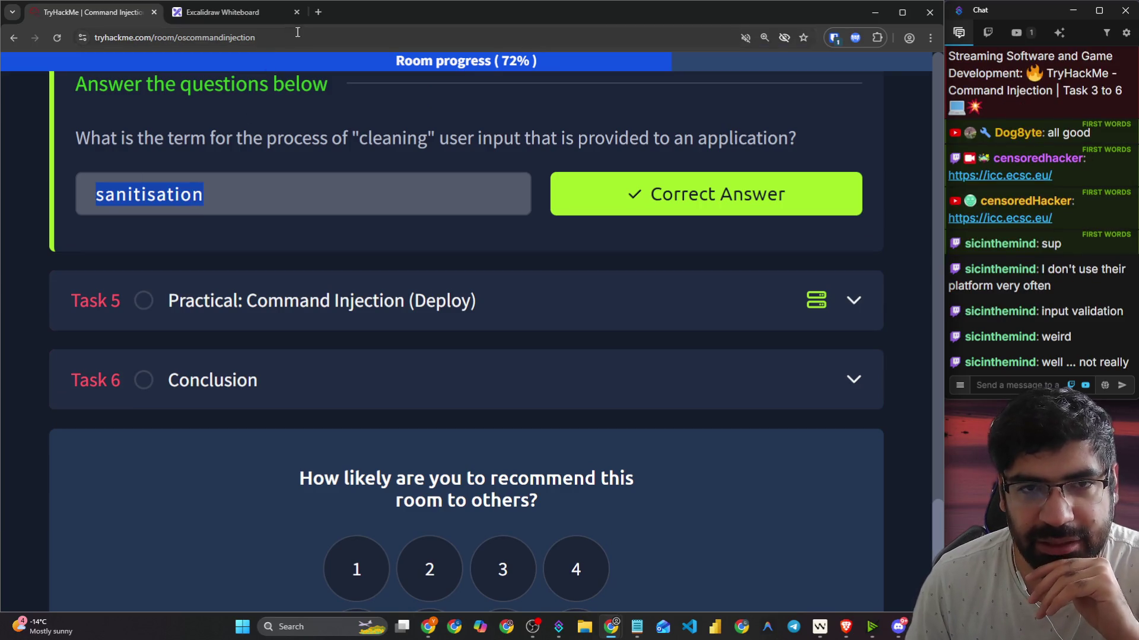
pyautogui.click(317, 18)
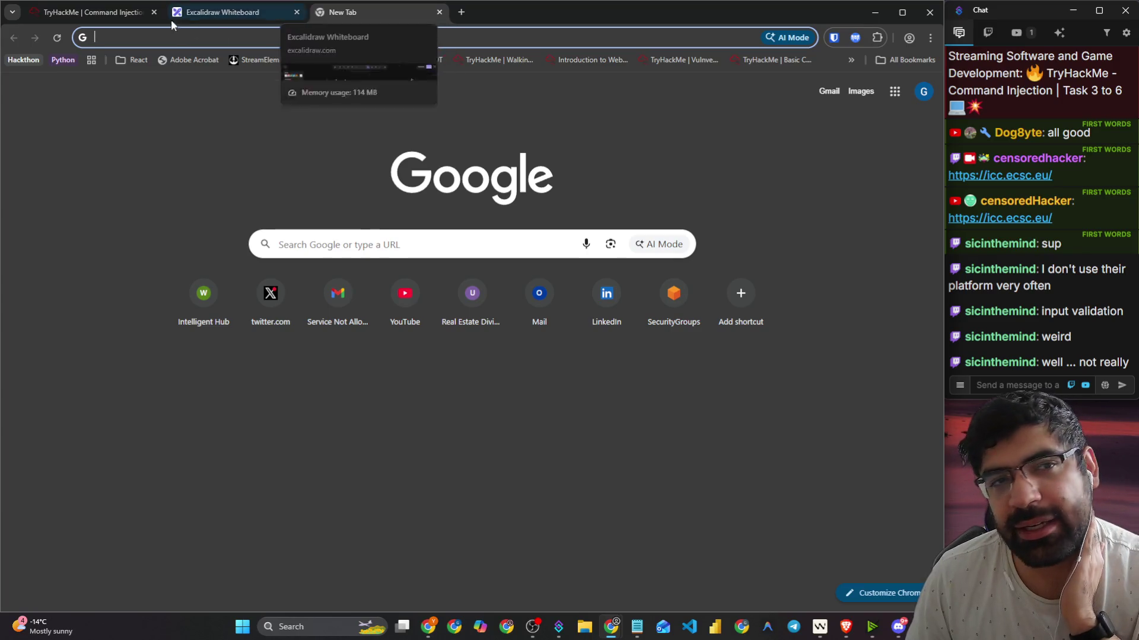
pyautogui.click(78, 10)
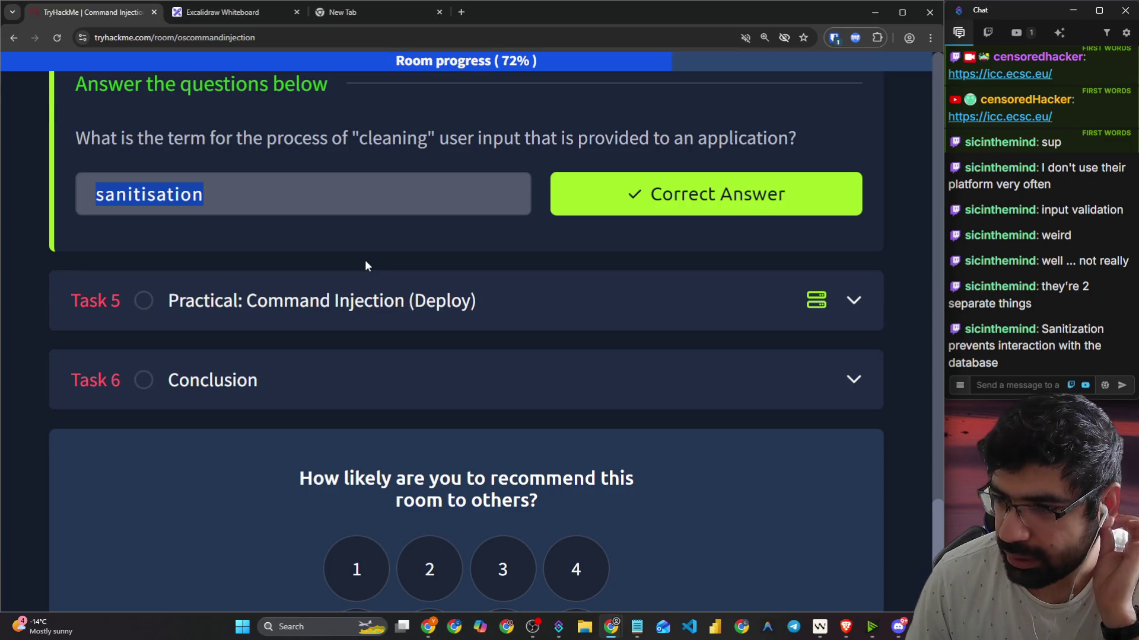
pyautogui.click(240, 13)
pyautogui.scroll(-7, 290, 297)
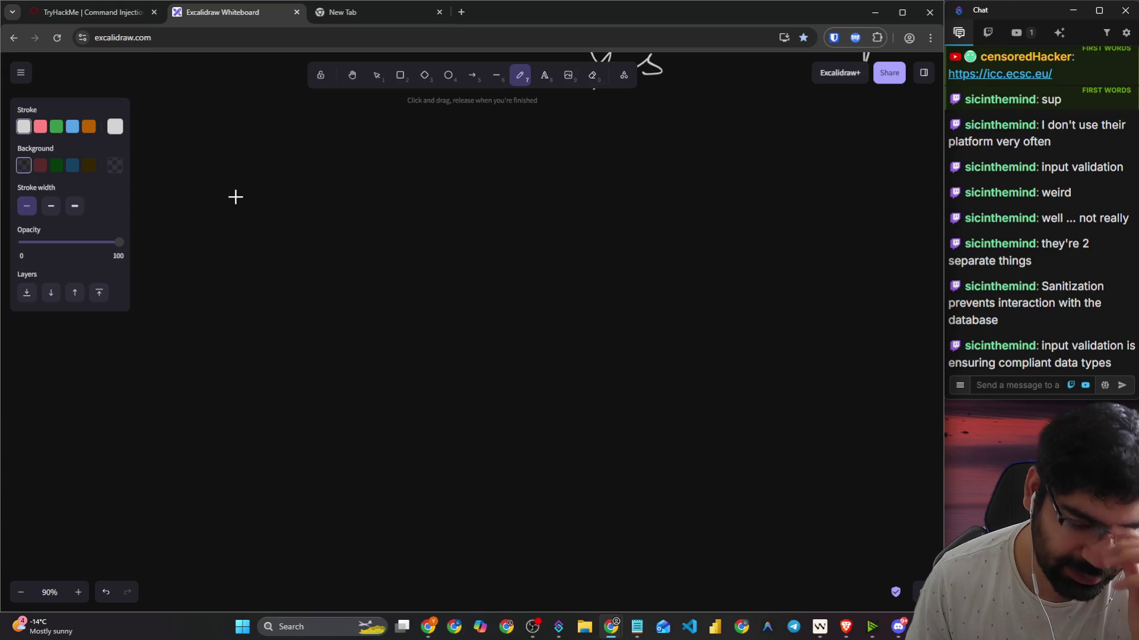
pyautogui.click(332, 15)
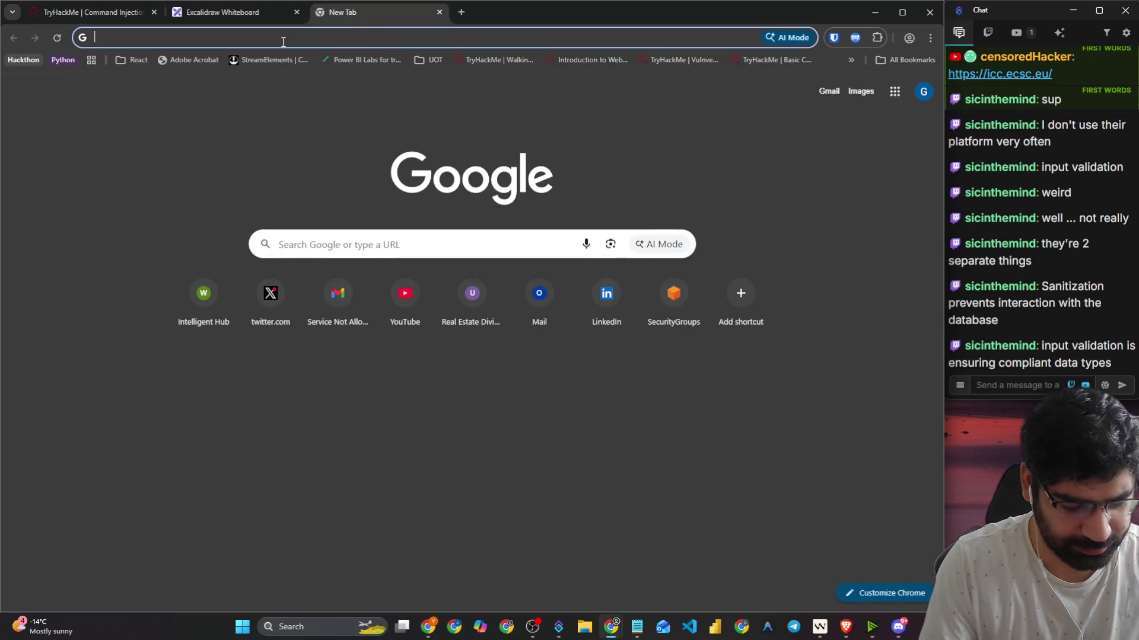
# Step: Draw a large rounded box containing two overlapping circles in Excalidraw
pyautogui.write('c i')
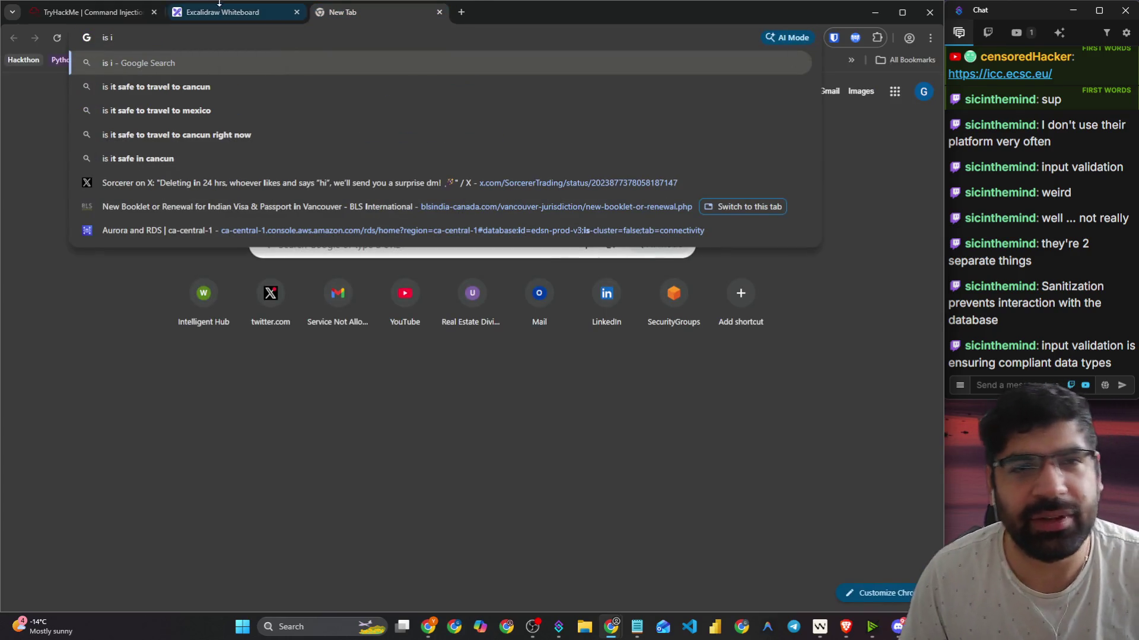
pyautogui.click(217, 11)
pyautogui.press('r')
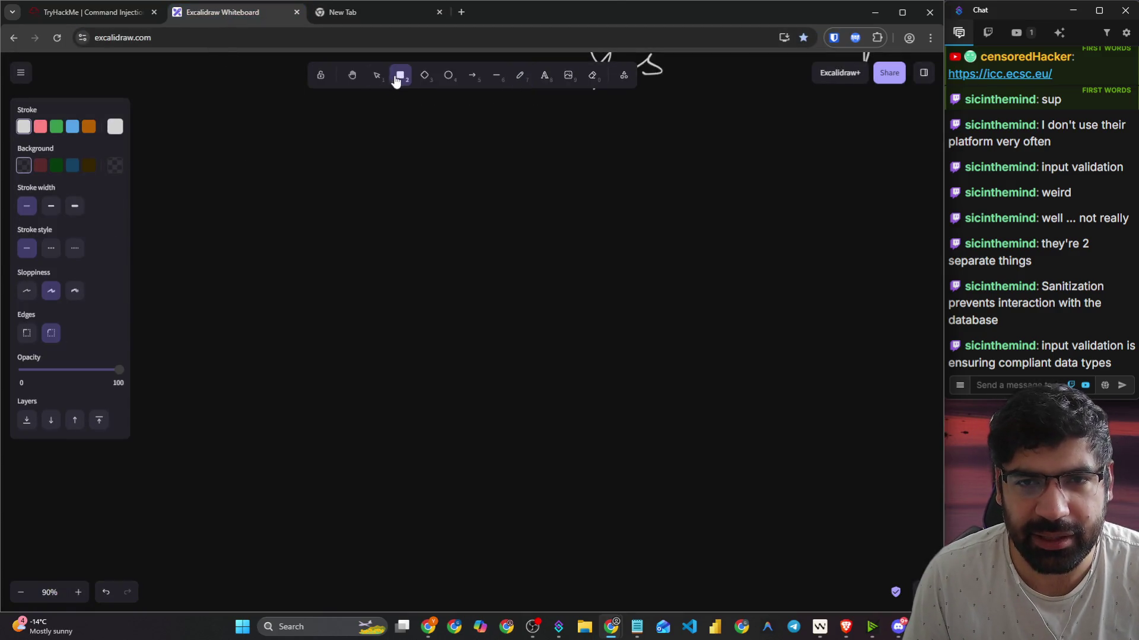
pyautogui.moveTo(277, 145)
pyautogui.mouseDown()
pyautogui.moveTo(846, 313)
pyautogui.moveTo(833, 436)
pyautogui.mouseUp()
pyautogui.click(449, 75)
pyautogui.moveTo(363, 187)
pyautogui.mouseDown()
pyautogui.moveTo(610, 389)
pyautogui.moveTo(620, 417)
pyautogui.mouseUp()
pyautogui.moveTo(487, 287); pyautogui.dragTo(461, 266)
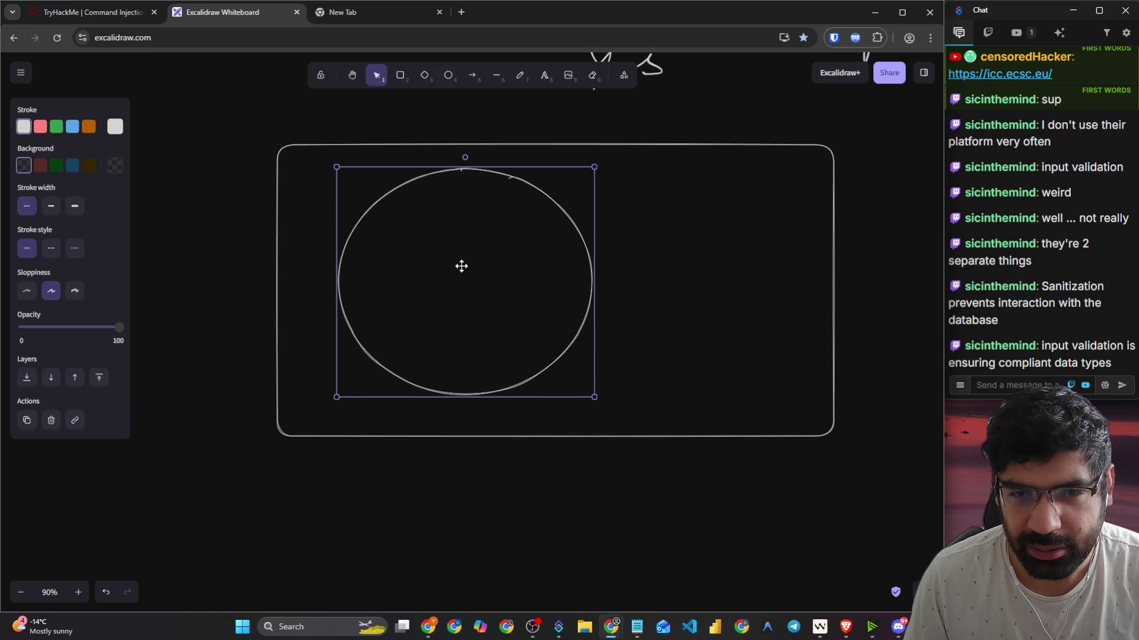
pyautogui.press('o')
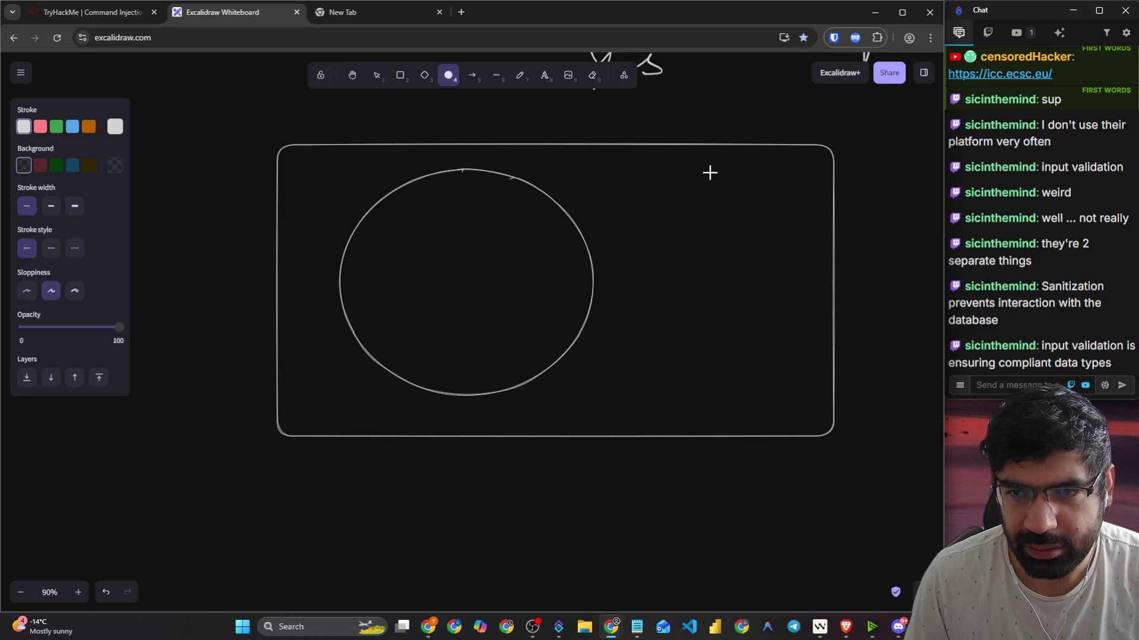
pyautogui.moveTo(695, 166)
pyautogui.mouseDown()
pyautogui.moveTo(488, 287)
pyautogui.moveTo(428, 398)
pyautogui.mouseUp()
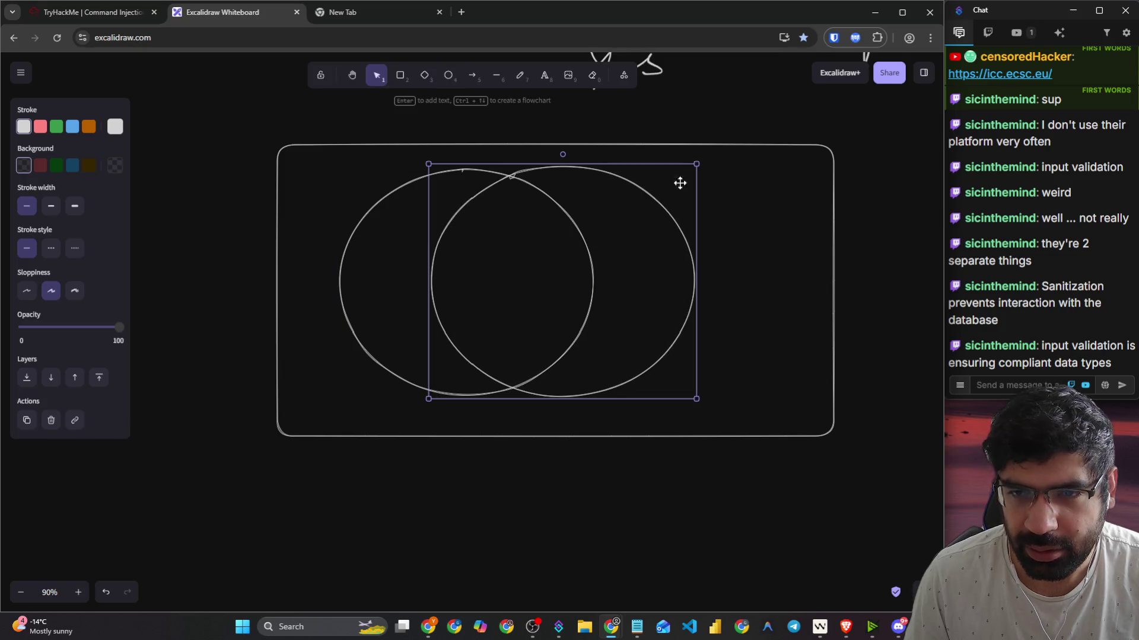
# Step: Handwrite 'sanitisation' left of the circles and 'validation' on the right
pyautogui.click(520, 75)
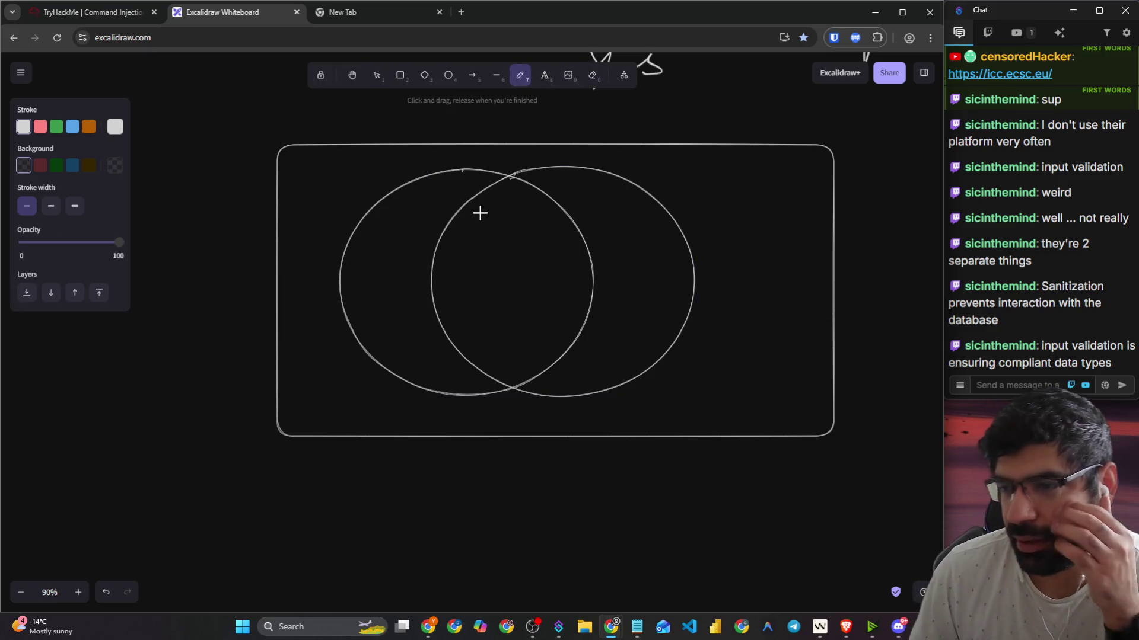
pyautogui.moveTo(325, 179)
pyautogui.mouseDown()
pyautogui.moveTo(341, 221)
pyautogui.moveTo(381, 178)
pyautogui.mouseUp()
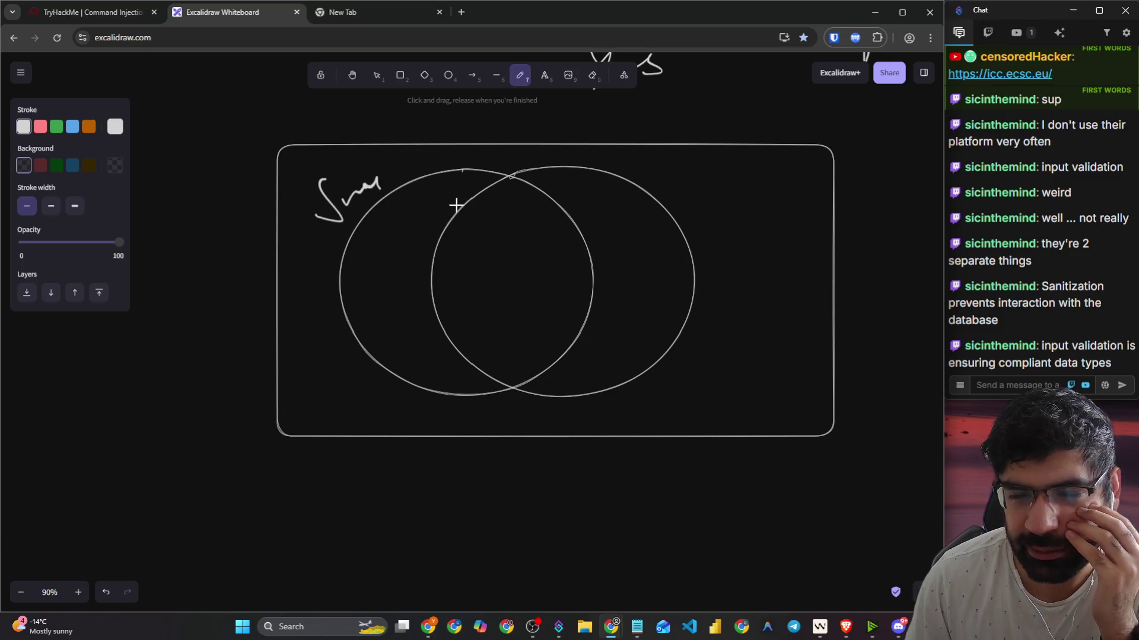
pyautogui.moveTo(698, 191)
pyautogui.mouseDown()
pyautogui.moveTo(709, 215)
pyautogui.moveTo(722, 175)
pyautogui.moveTo(743, 212)
pyautogui.mouseUp()
pyautogui.moveTo(742, 212)
pyautogui.mouseDown()
pyautogui.moveTo(754, 190)
pyautogui.moveTo(782, 190)
pyautogui.mouseUp()
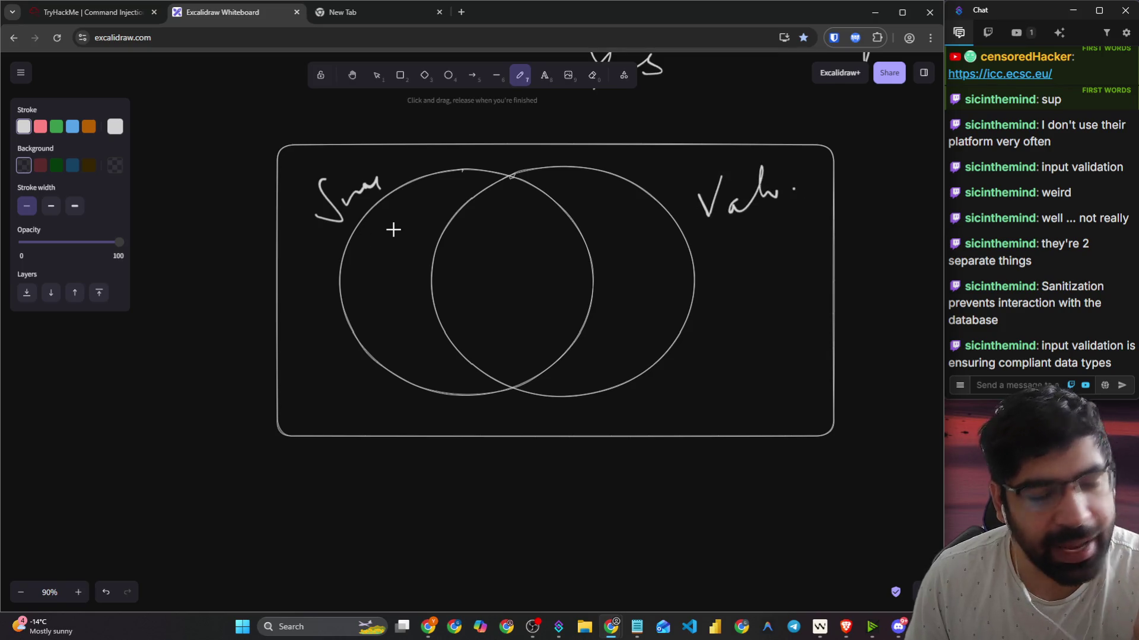
pyautogui.scroll(-1, 374, 239)
# Step: Draw the left arrow and handwrite 'Input clean Safe', erasing the mistaken word 'Pass'
pyautogui.moveTo(376, 230)
pyautogui.mouseDown()
pyautogui.moveTo(330, 432)
pyautogui.moveTo(354, 407)
pyautogui.mouseUp()
pyautogui.scroll(-3, 401, 367)
pyautogui.moveTo(265, 289)
pyautogui.mouseDown()
pyautogui.moveTo(265, 303)
pyautogui.moveTo(328, 317)
pyautogui.moveTo(364, 290)
pyautogui.mouseUp()
pyautogui.moveTo(290, 371); pyautogui.dragTo(359, 378)
pyautogui.moveTo(284, 432)
pyautogui.mouseDown()
pyautogui.moveTo(297, 444)
pyautogui.moveTo(372, 438)
pyautogui.mouseUp()
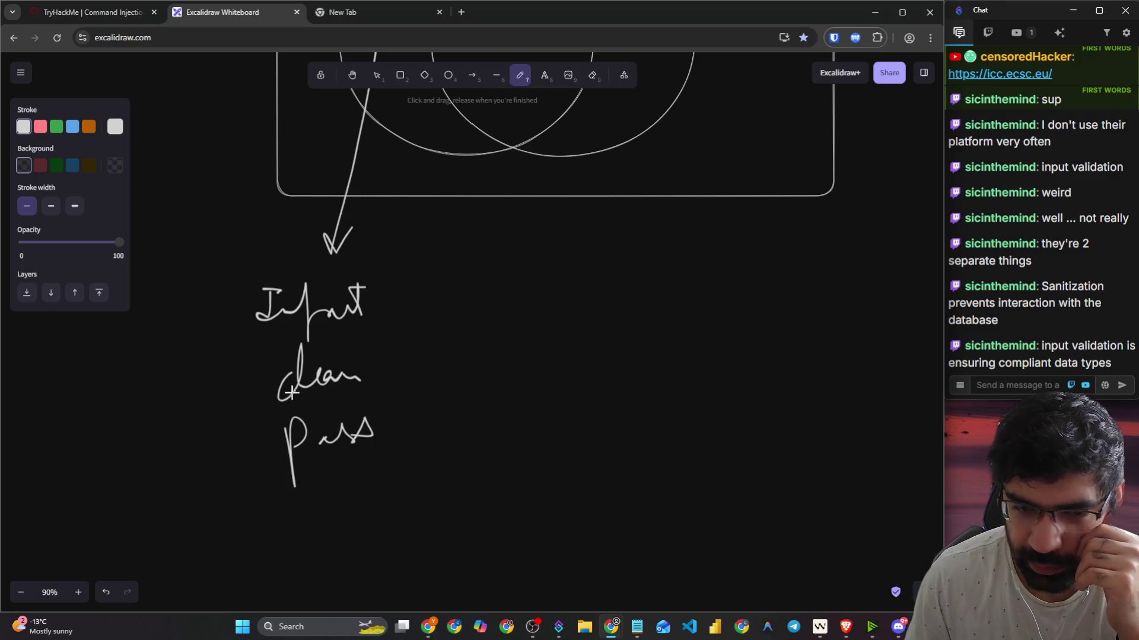
pyautogui.click(592, 75)
pyautogui.moveTo(289, 435); pyautogui.dragTo(371, 437)
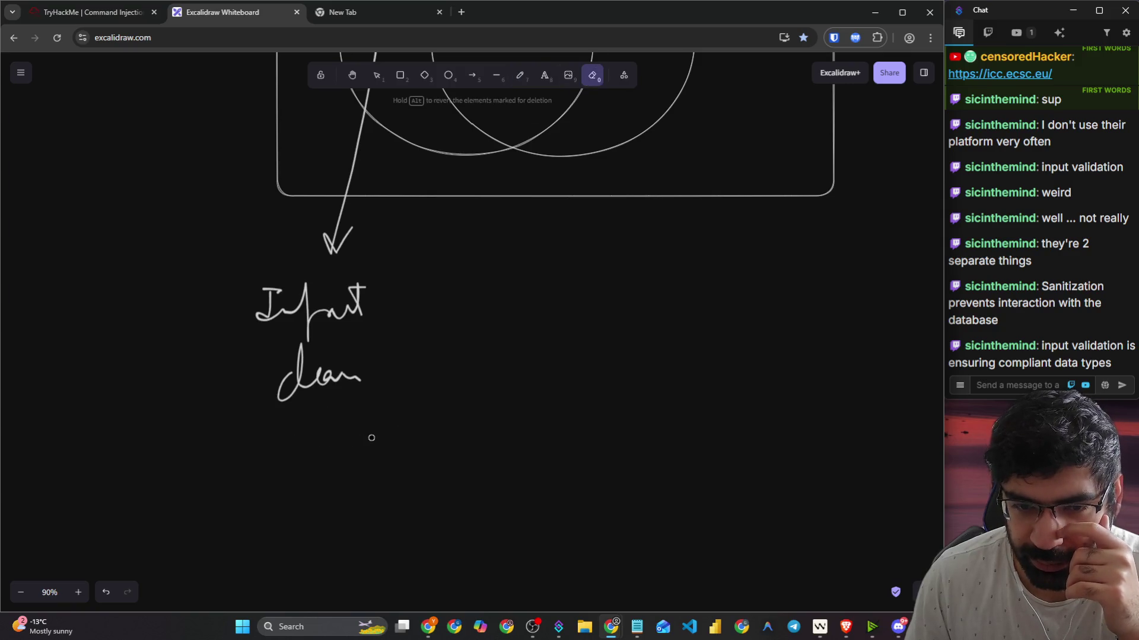
pyautogui.click(517, 83)
pyautogui.moveTo(312, 401)
pyautogui.mouseDown()
pyautogui.moveTo(287, 457)
pyautogui.moveTo(338, 425)
pyautogui.moveTo(352, 395)
pyautogui.moveTo(368, 423)
pyautogui.mouseUp()
# Step: Draw the right arrow, write 'Input' beneath it, and underline 'clean' on the left
pyautogui.scroll(2, 593, 273)
pyautogui.moveTo(665, 208)
pyautogui.mouseDown()
pyautogui.moveTo(651, 409)
pyautogui.moveTo(686, 401)
pyautogui.moveTo(635, 422)
pyautogui.moveTo(676, 405)
pyautogui.moveTo(685, 422)
pyautogui.moveTo(742, 413)
pyautogui.mouseUp()
pyautogui.scroll(-1, 720, 438)
pyautogui.moveTo(622, 478)
pyautogui.mouseDown()
pyautogui.moveTo(637, 488)
pyautogui.moveTo(700, 457)
pyautogui.moveTo(744, 463)
pyautogui.moveTo(774, 446)
pyautogui.moveTo(765, 497)
pyautogui.mouseUp()
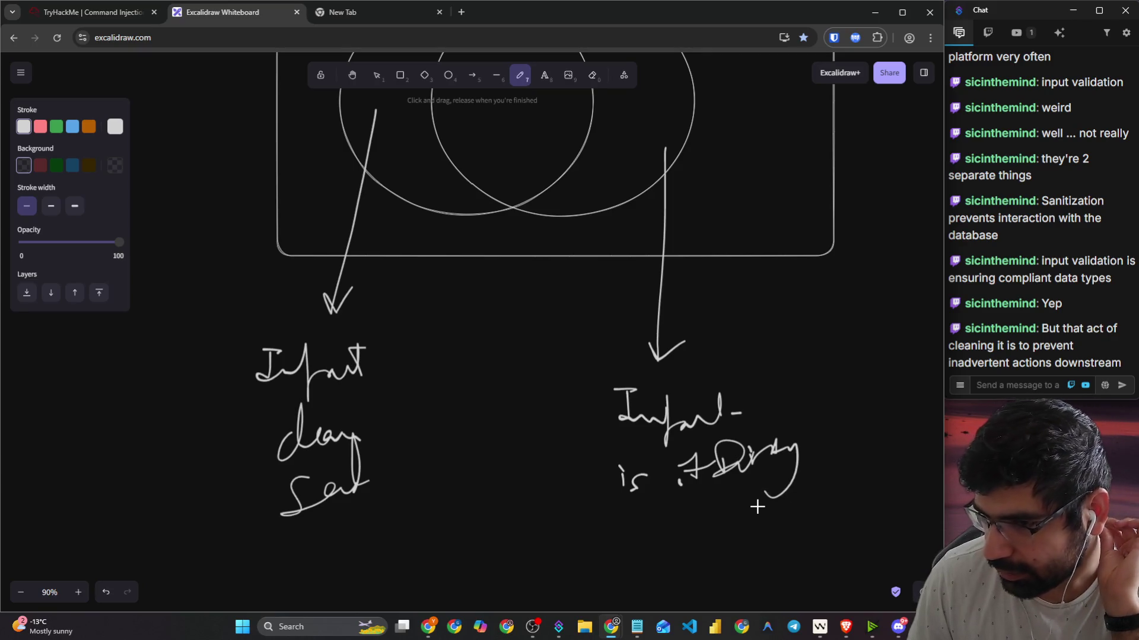
pyautogui.moveTo(263, 463); pyautogui.dragTo(383, 447)
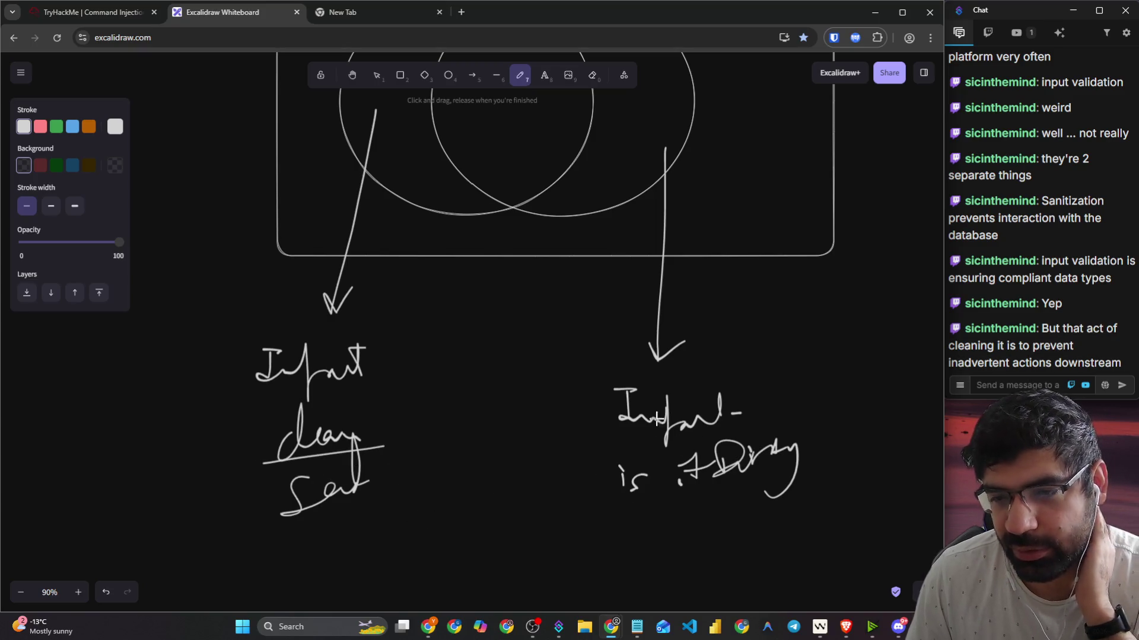
# Step: Draw branching arrows under the Dirty question, labelled Yes and No
pyautogui.scroll(-3, 654, 465)
pyautogui.moveTo(683, 324)
pyautogui.mouseDown()
pyautogui.moveTo(639, 372)
pyautogui.moveTo(797, 357)
pyautogui.mouseUp()
pyautogui.moveTo(569, 409); pyautogui.dragTo(631, 440)
pyautogui.moveTo(768, 425)
pyautogui.mouseDown()
pyautogui.moveTo(798, 404)
pyautogui.moveTo(823, 407)
pyautogui.mouseUp()
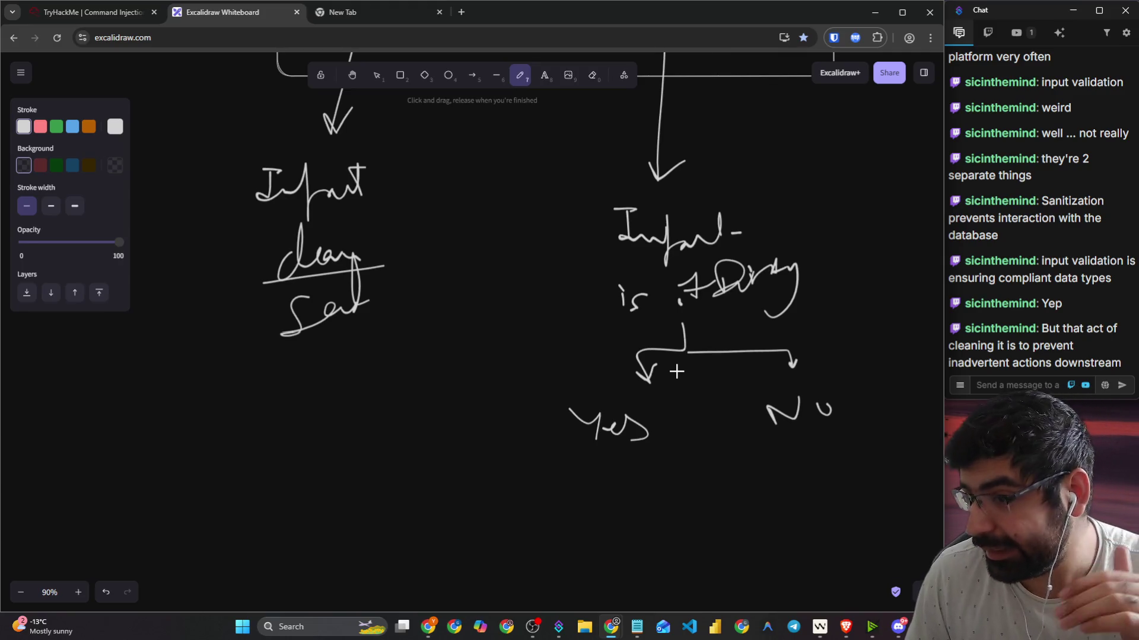
pyautogui.scroll(6, 635, 340)
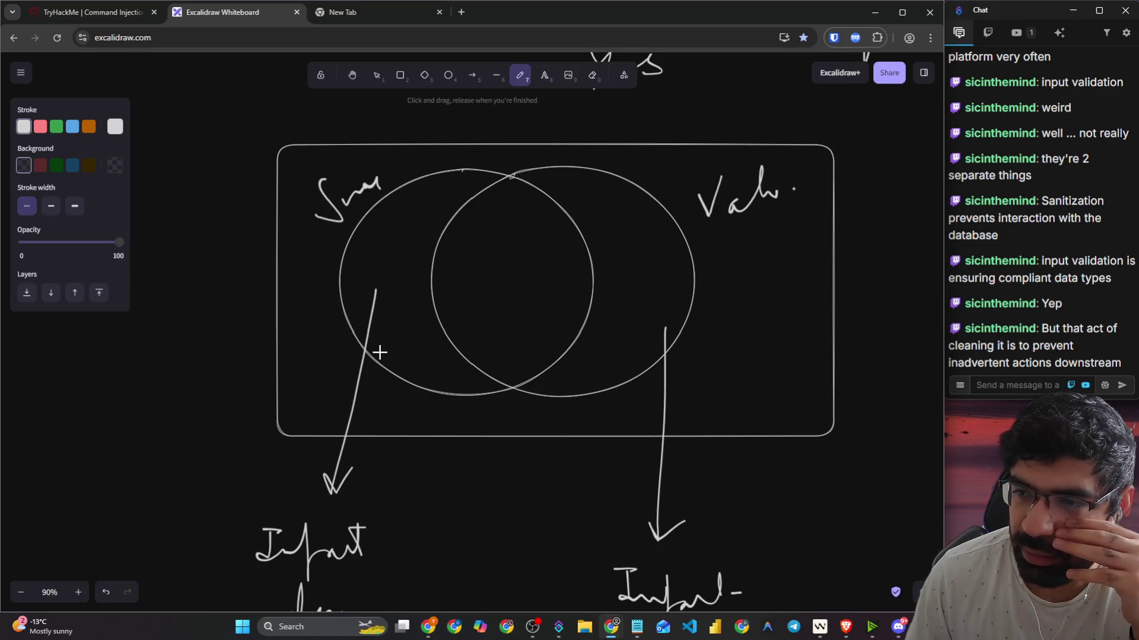
pyautogui.scroll(-8, 380, 352)
pyautogui.scroll(4, 366, 365)
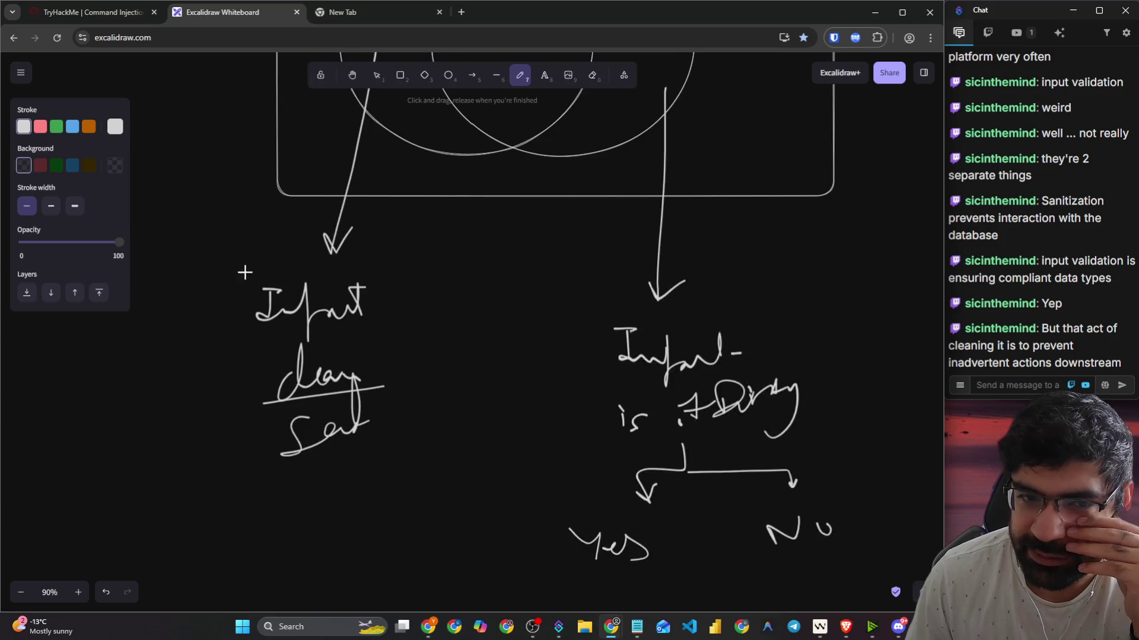
# Step: Add braces beside both notes, and erase then rewrite 'is it Dirty' neatly
pyautogui.moveTo(412, 265)
pyautogui.mouseDown()
pyautogui.moveTo(419, 401)
pyautogui.moveTo(390, 444)
pyautogui.mouseUp()
pyautogui.moveTo(570, 274)
pyautogui.mouseDown()
pyautogui.moveTo(533, 418)
pyautogui.moveTo(559, 553)
pyautogui.mouseUp()
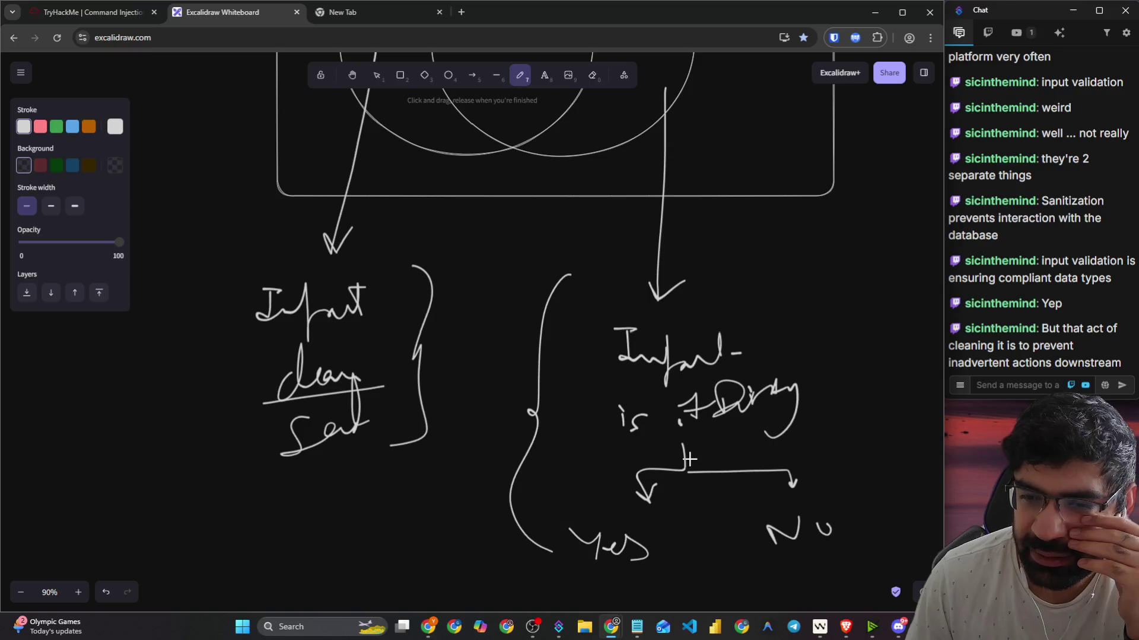
pyautogui.click(591, 74)
pyautogui.moveTo(730, 430)
pyautogui.mouseDown()
pyautogui.moveTo(828, 398)
pyautogui.moveTo(766, 360)
pyautogui.mouseUp()
pyautogui.click(520, 75)
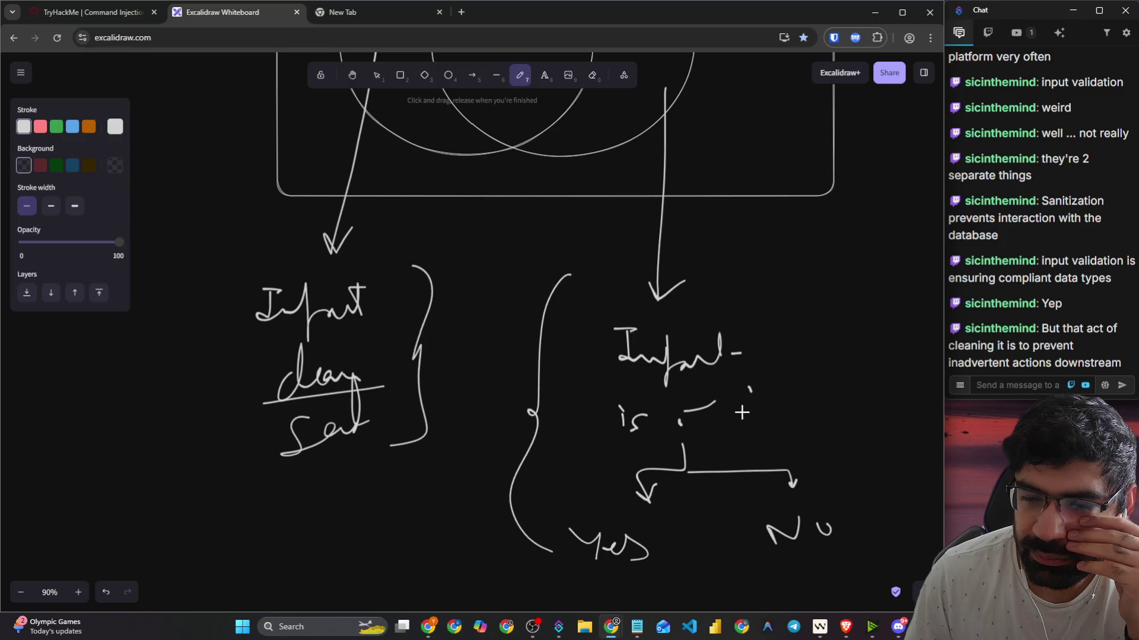
pyautogui.moveTo(675, 407); pyautogui.dragTo(682, 436)
pyautogui.moveTo(693, 388); pyautogui.dragTo(715, 436)
pyautogui.moveTo(753, 394); pyautogui.dragTo(755, 411)
pyautogui.moveTo(749, 373)
pyautogui.mouseDown()
pyautogui.moveTo(746, 410)
pyautogui.moveTo(781, 409)
pyautogui.moveTo(809, 388)
pyautogui.moveTo(833, 445)
pyautogui.mouseUp()
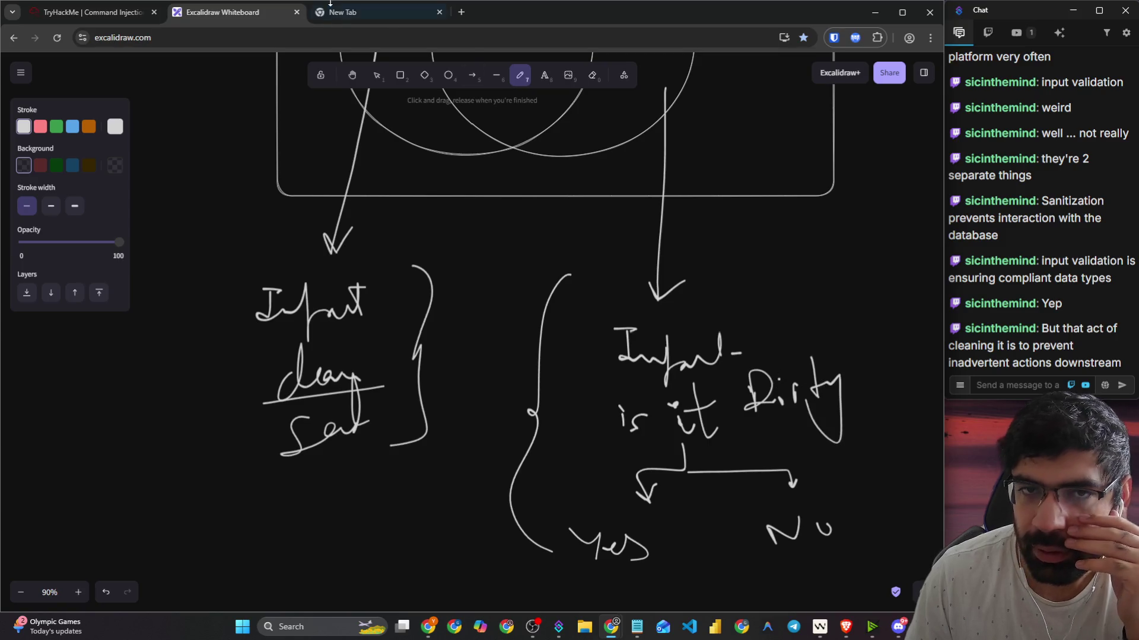
# Step: Type 'is i' into an empty new tab, then return to the TryHackMe room page
pyautogui.click(343, 18)
pyautogui.write('is i')
pyautogui.click(63, 17)
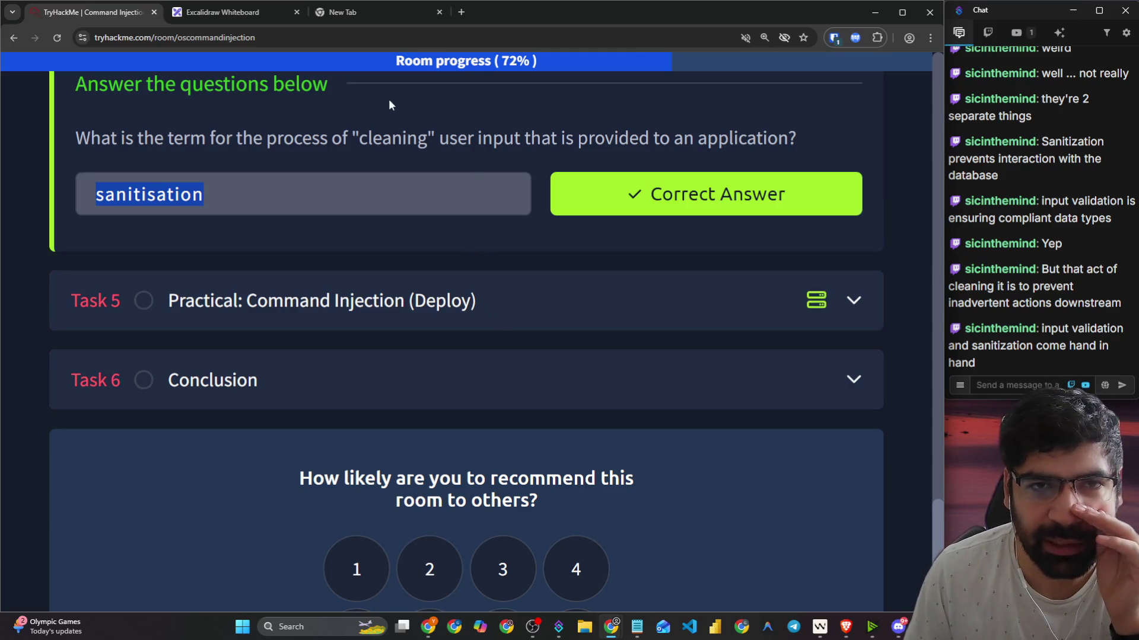
# Step: Glance over the Excalidraw sketch, then expand Task 5 'Practical: Command Injection (Deploy)' in TryHackMe
pyautogui.click(239, 18)
pyautogui.scroll(-3, 300, 226)
pyautogui.scroll(-1, 298, 273)
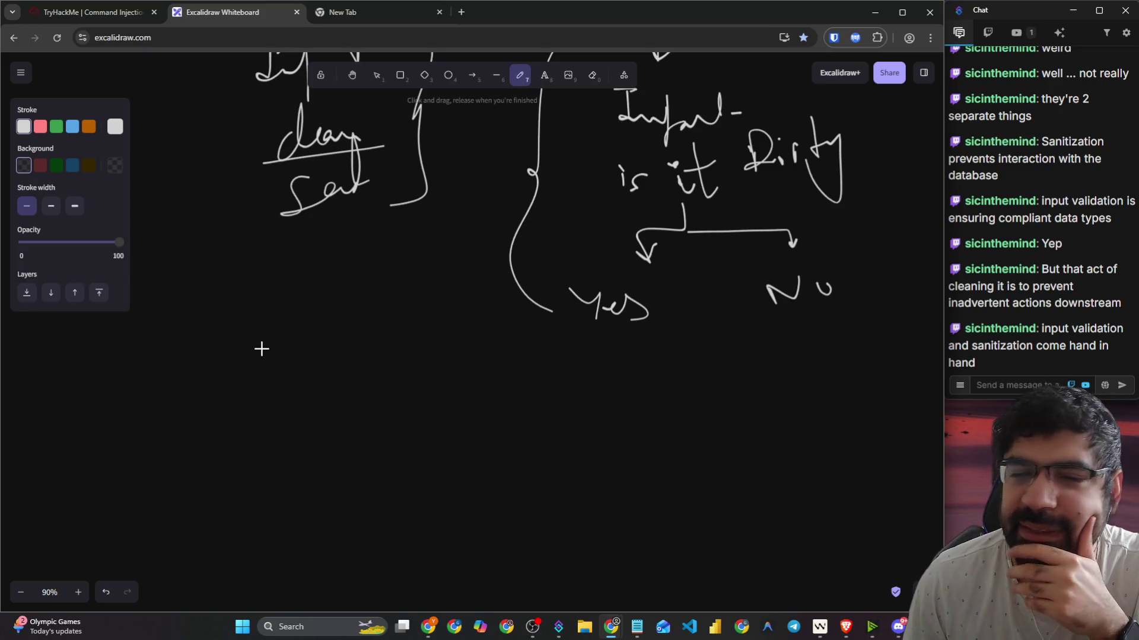
pyautogui.click(92, 18)
pyautogui.click(193, 305)
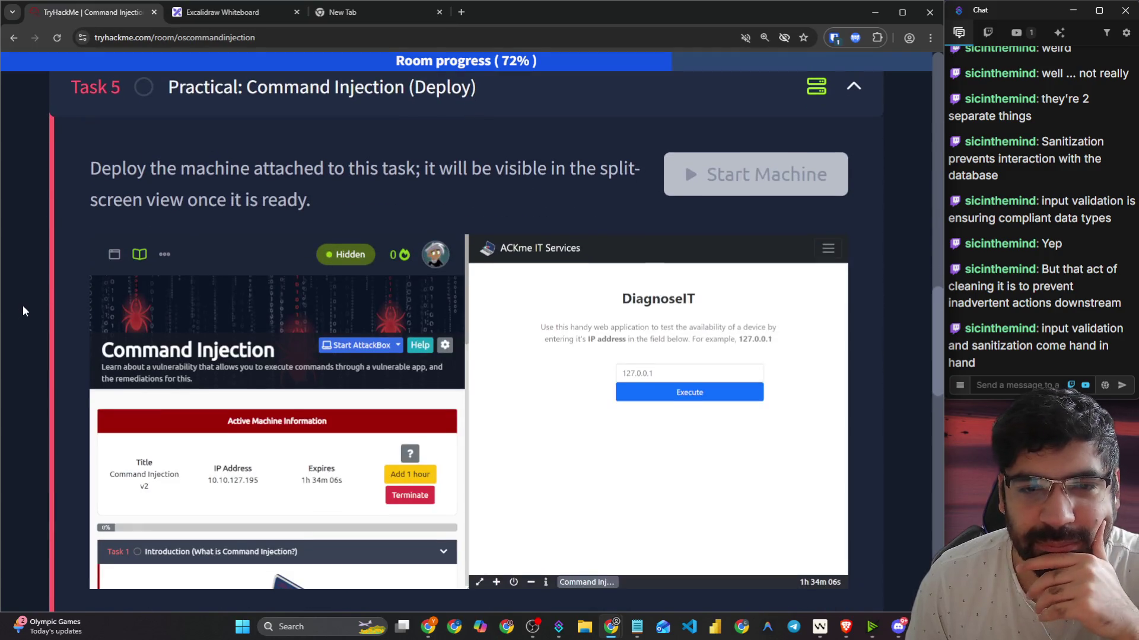
# Step: Read the Task 5 deploy and payload-testing instructions, highlighting them along the way
pyautogui.scroll(1, 23, 304)
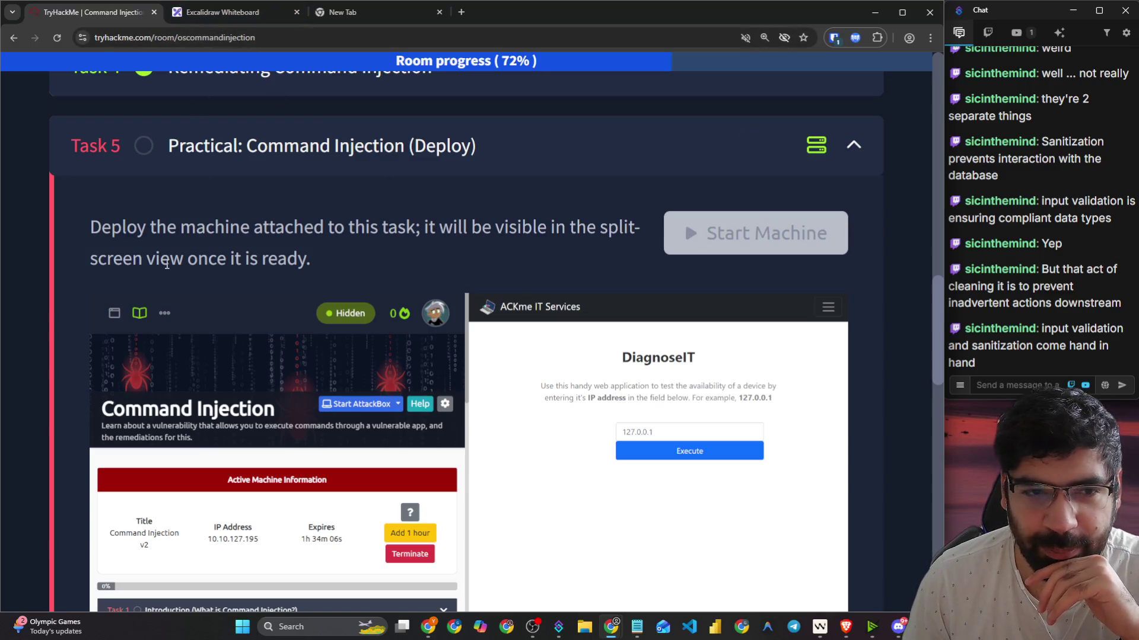
pyautogui.moveTo(454, 235); pyautogui.dragTo(587, 236)
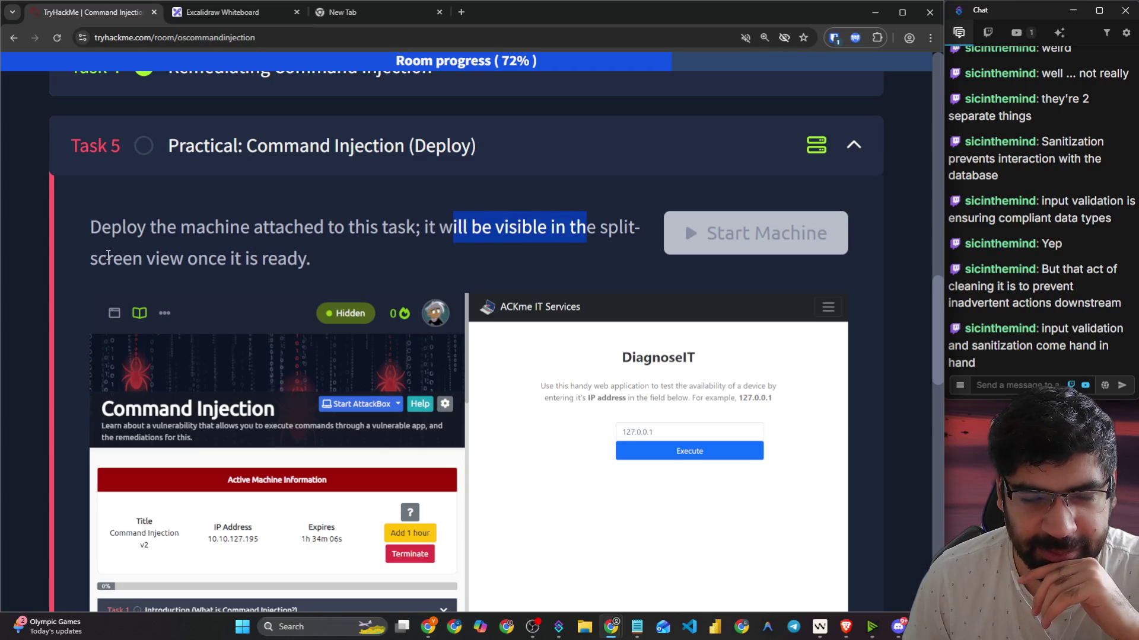
pyautogui.moveTo(109, 255); pyautogui.dragTo(284, 271)
pyautogui.scroll(-4, 237, 287)
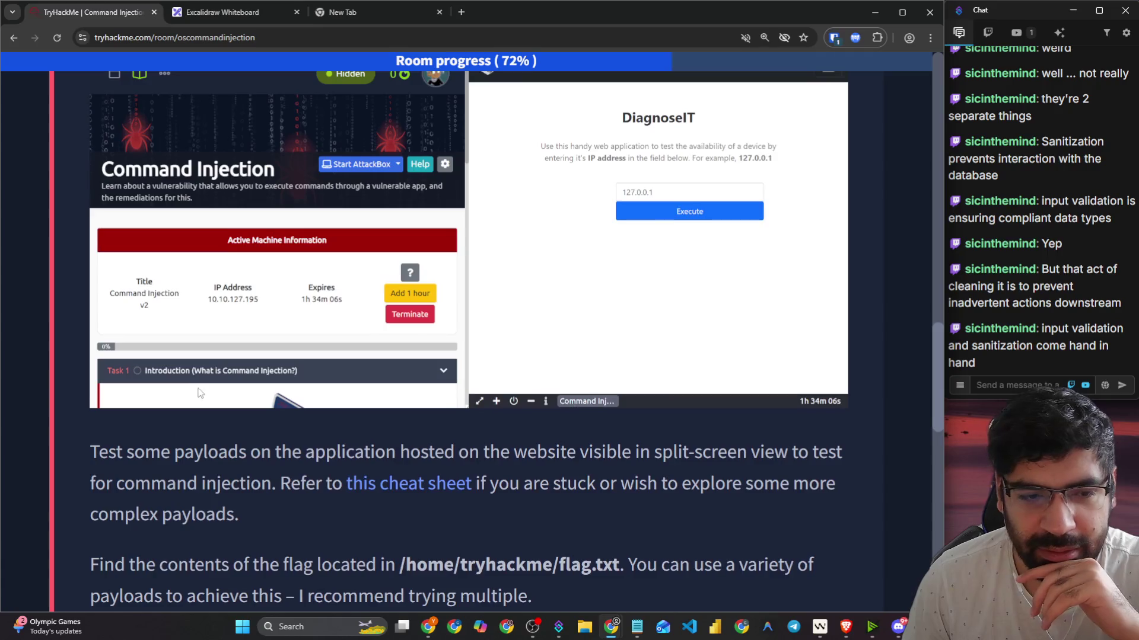
pyautogui.scroll(-4, 196, 390)
pyautogui.moveTo(238, 212); pyautogui.dragTo(833, 209)
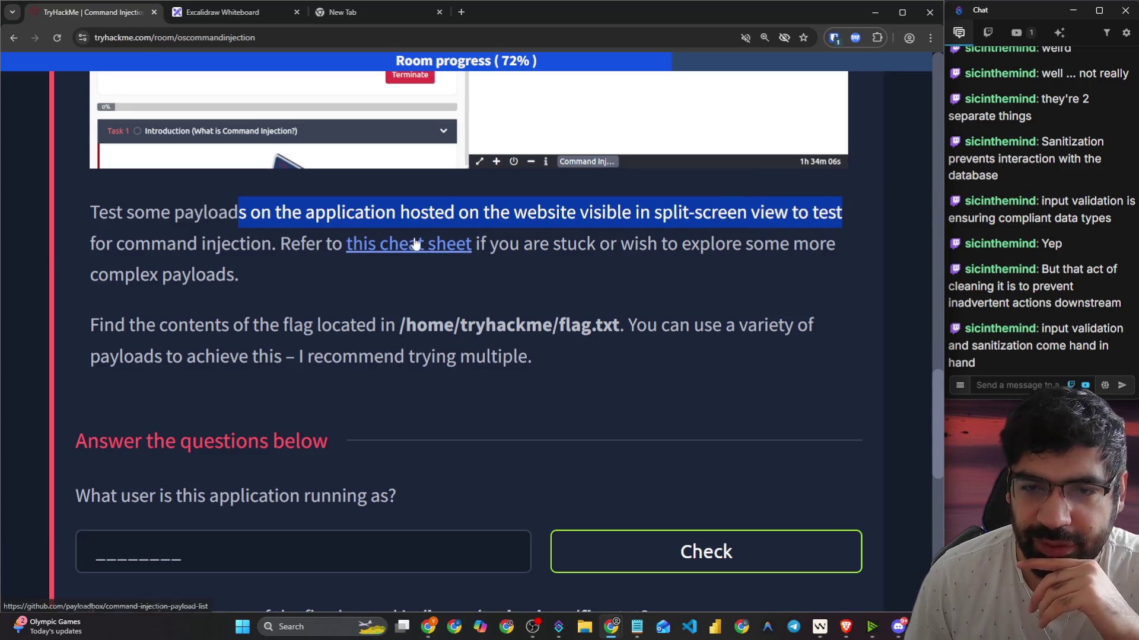
# Step: Open the command injection cheat sheet link in a new tab
pyautogui.rightClick(429, 256)
pyautogui.click(469, 264)
pyautogui.moveTo(585, 244); pyautogui.dragTo(873, 244)
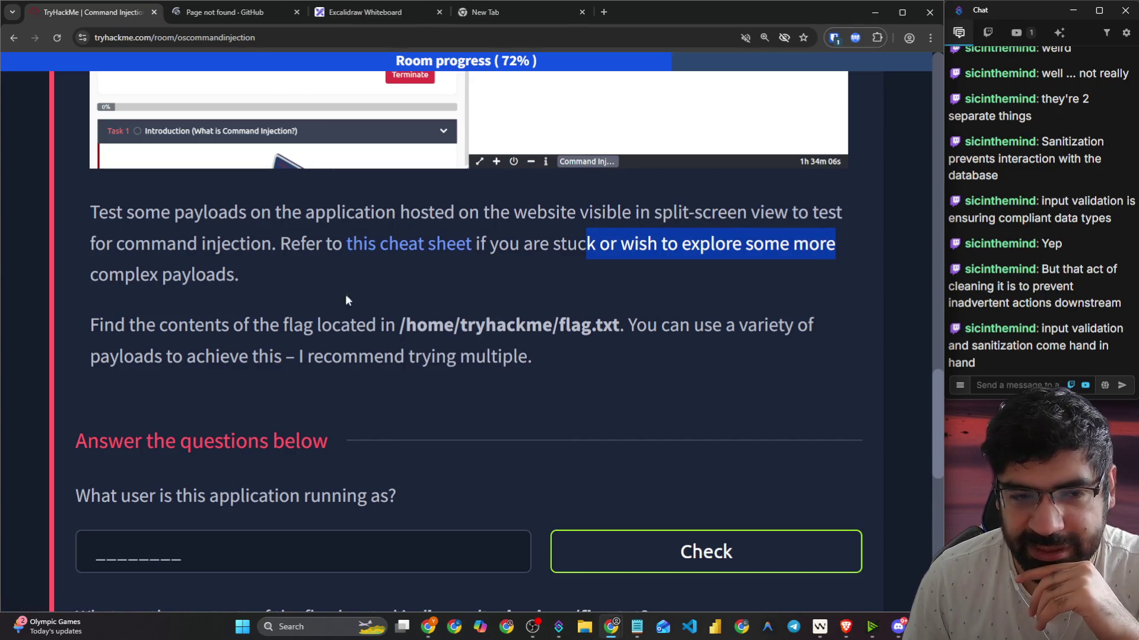
pyautogui.rightClick(88, 323)
pyautogui.click(87, 329)
# Step: Read the flag and multiple-payload advice, then show the DiagnoseIT machine in split view
pyautogui.moveTo(89, 326); pyautogui.dragTo(874, 315)
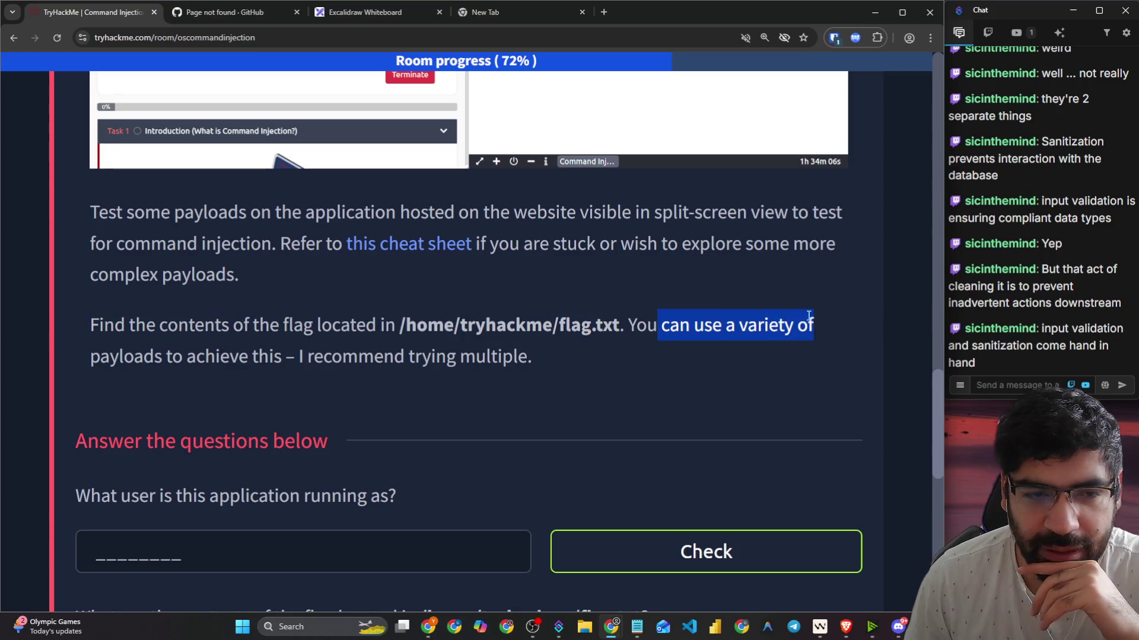
pyautogui.moveTo(283, 358); pyautogui.dragTo(521, 366)
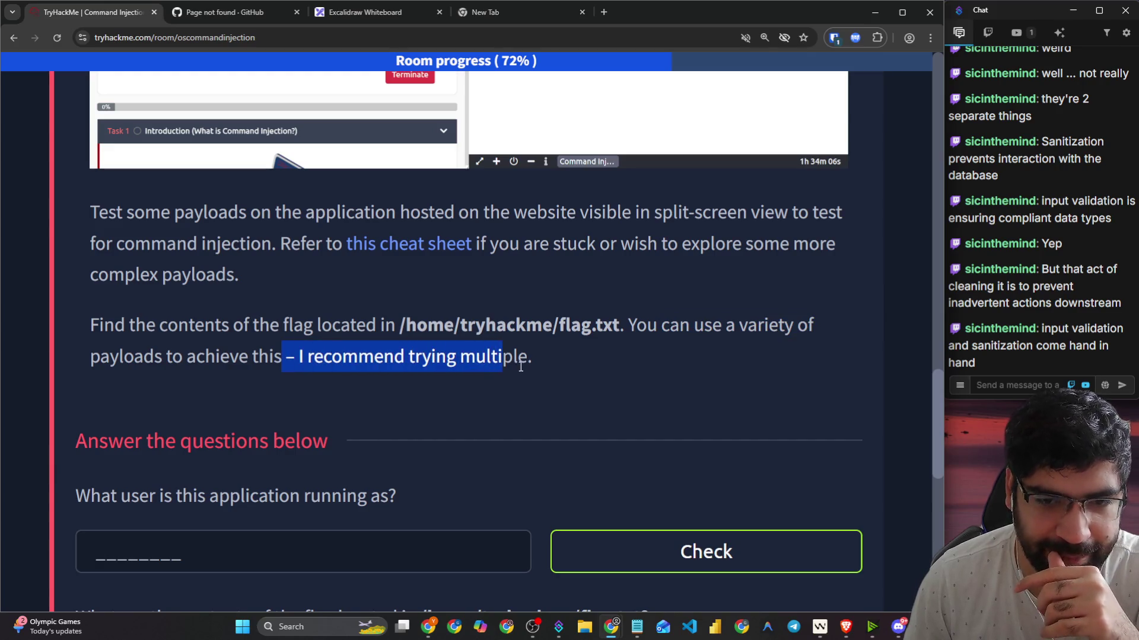
pyautogui.scroll(-2, 426, 474)
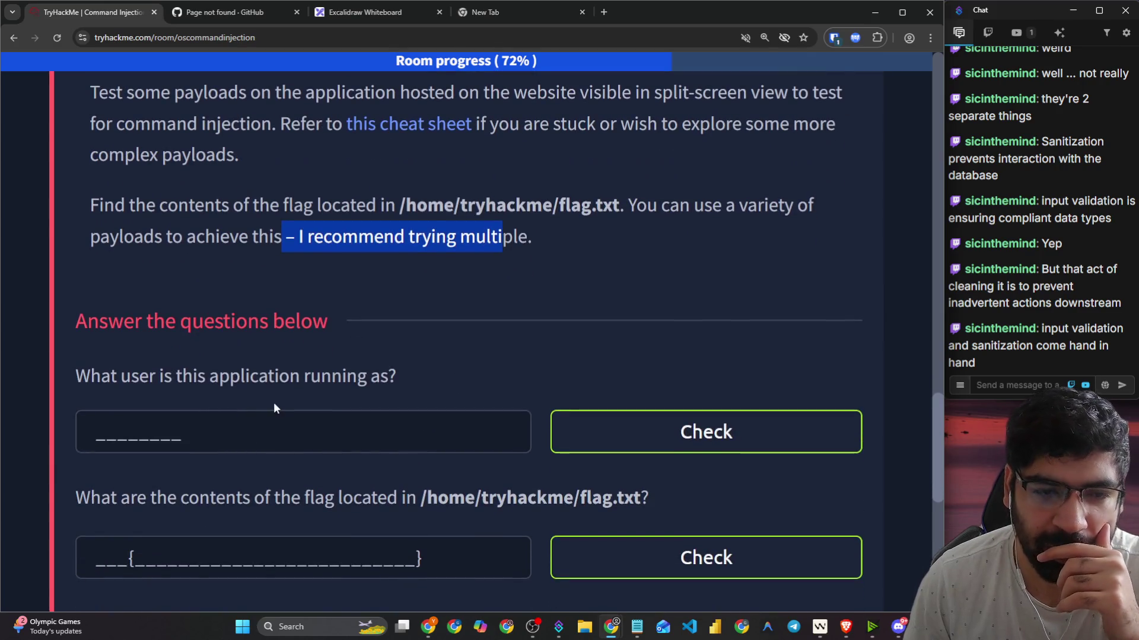
pyautogui.scroll(15, 274, 408)
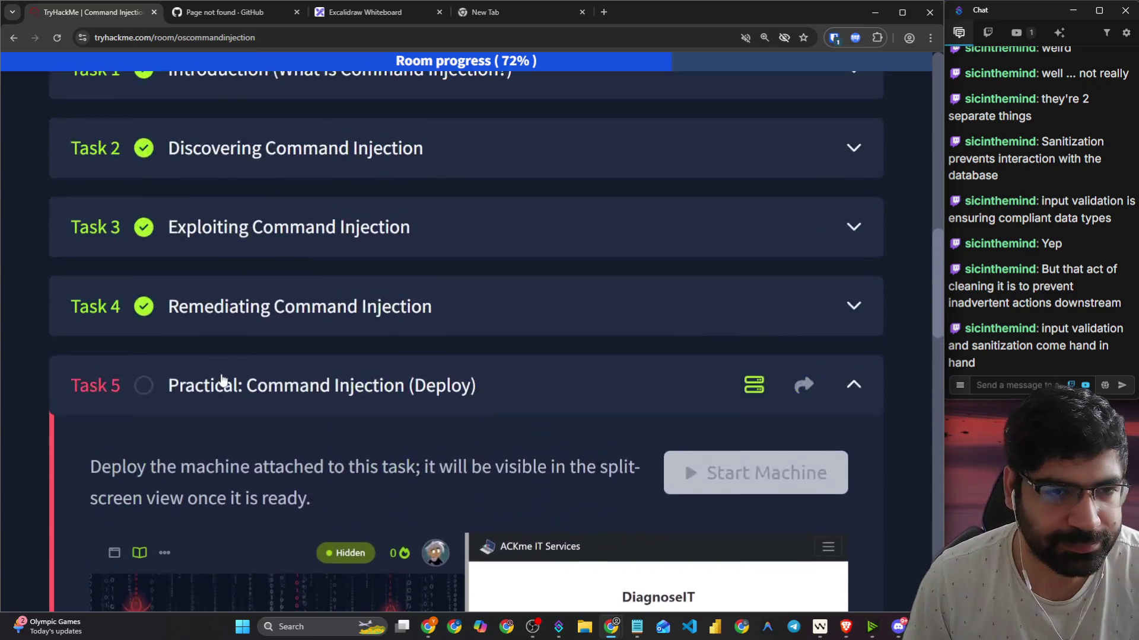
pyautogui.scroll(10, 222, 380)
pyautogui.click(157, 290)
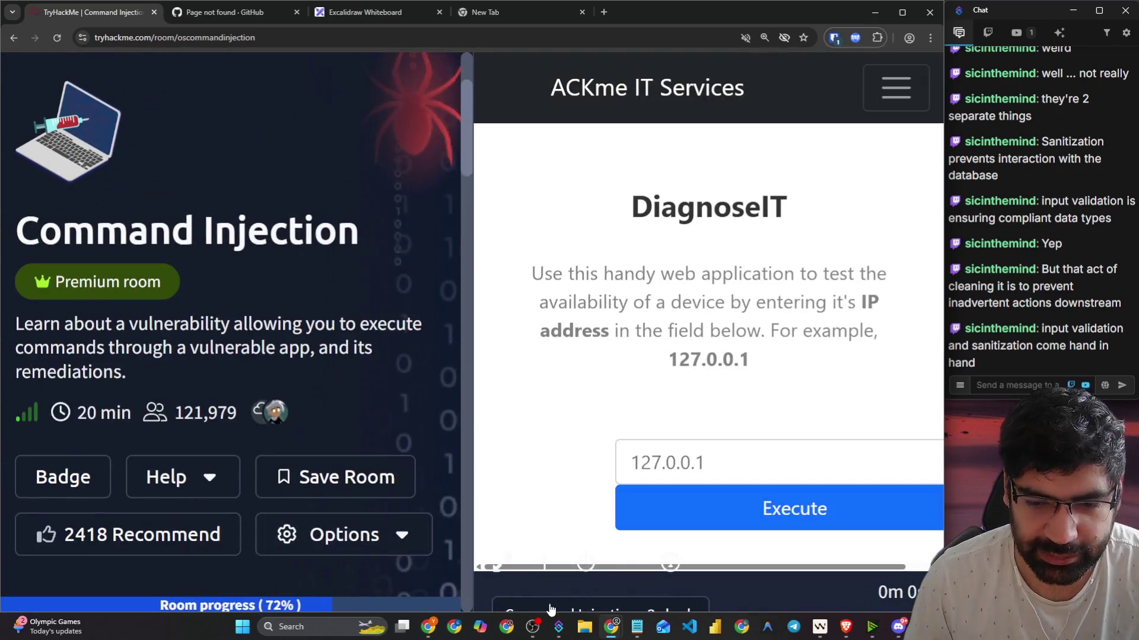
# Step: Open the target machine in its own tab and review the room questions at reduced zoom
pyautogui.hotkey('ctrl', '-')
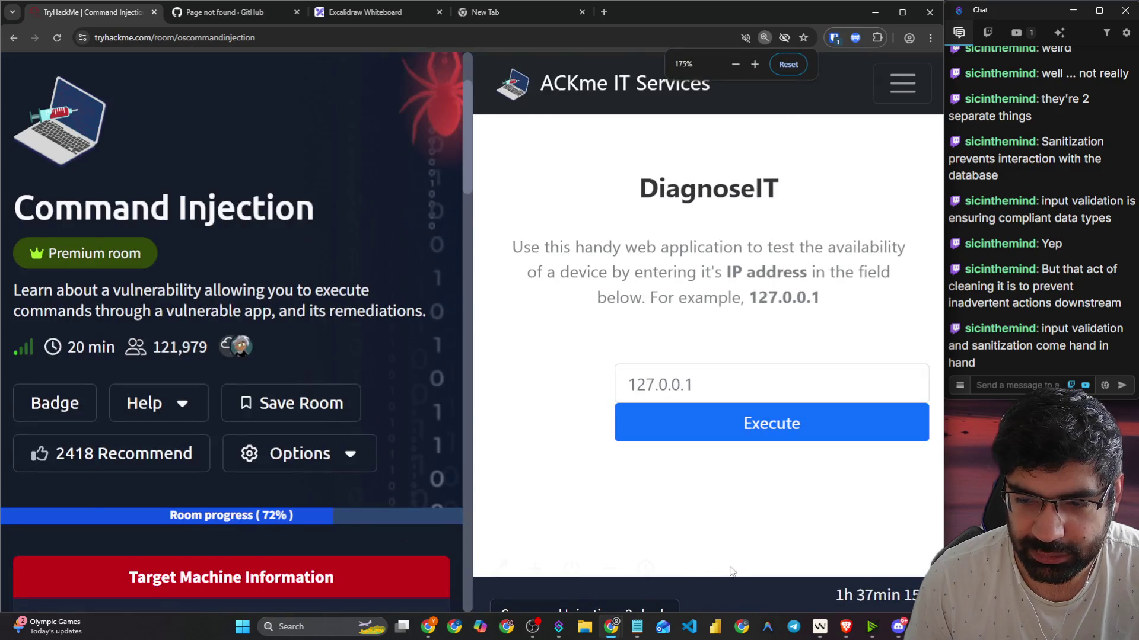
pyautogui.click(482, 584)
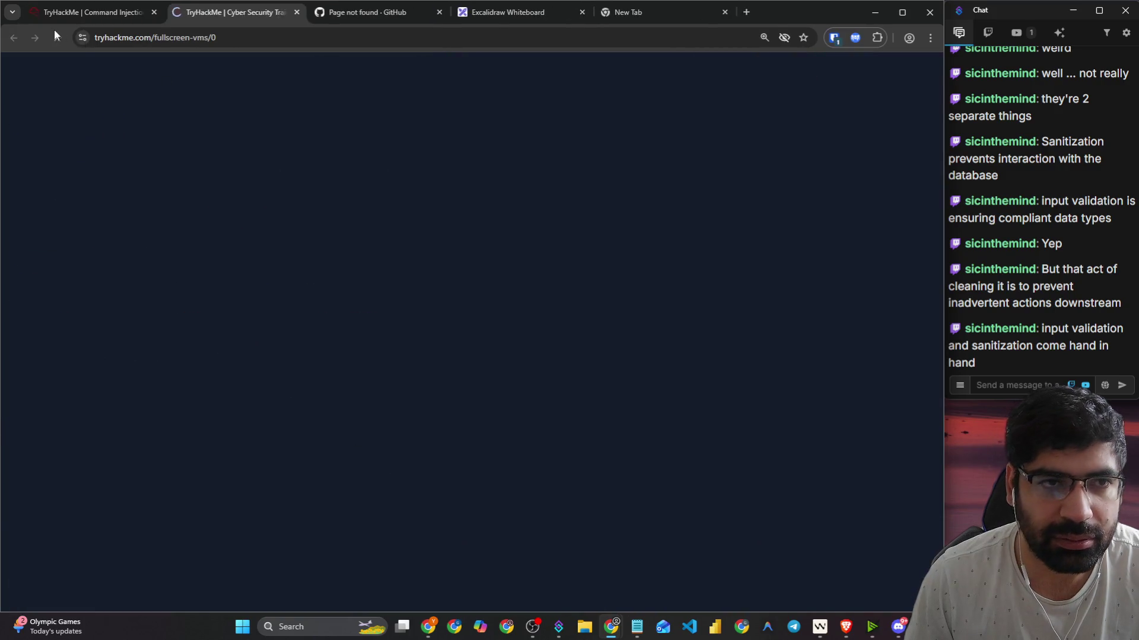
pyautogui.click(83, 11)
pyautogui.click(591, 595)
pyautogui.scroll(-10, 323, 460)
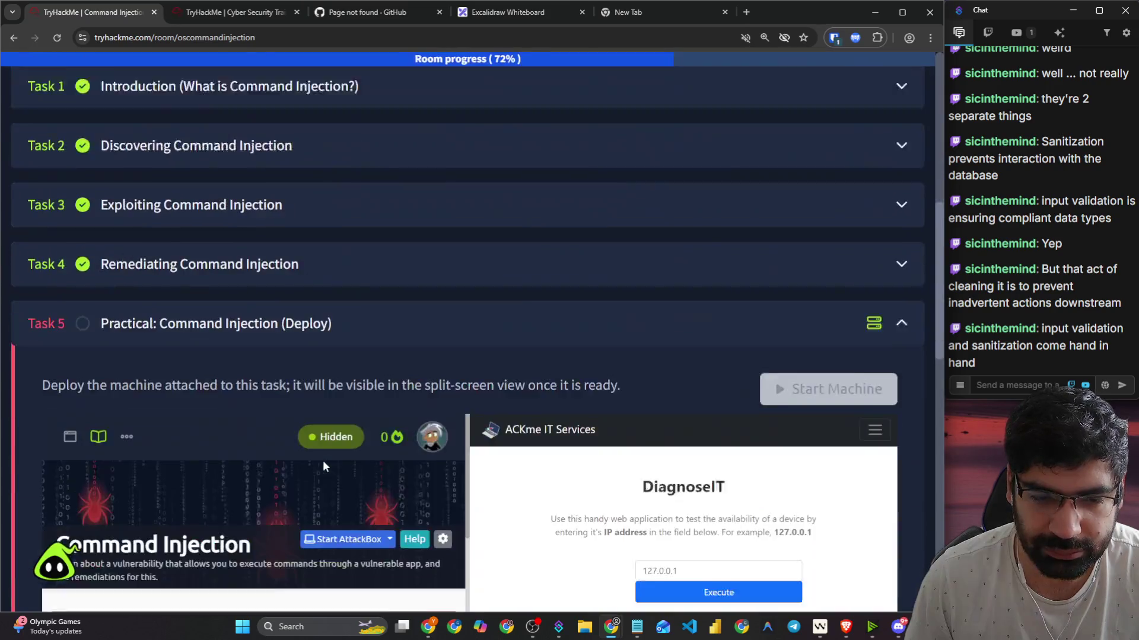
pyautogui.scroll(-10, 324, 455)
pyautogui.hotkey('ctrl', '+')
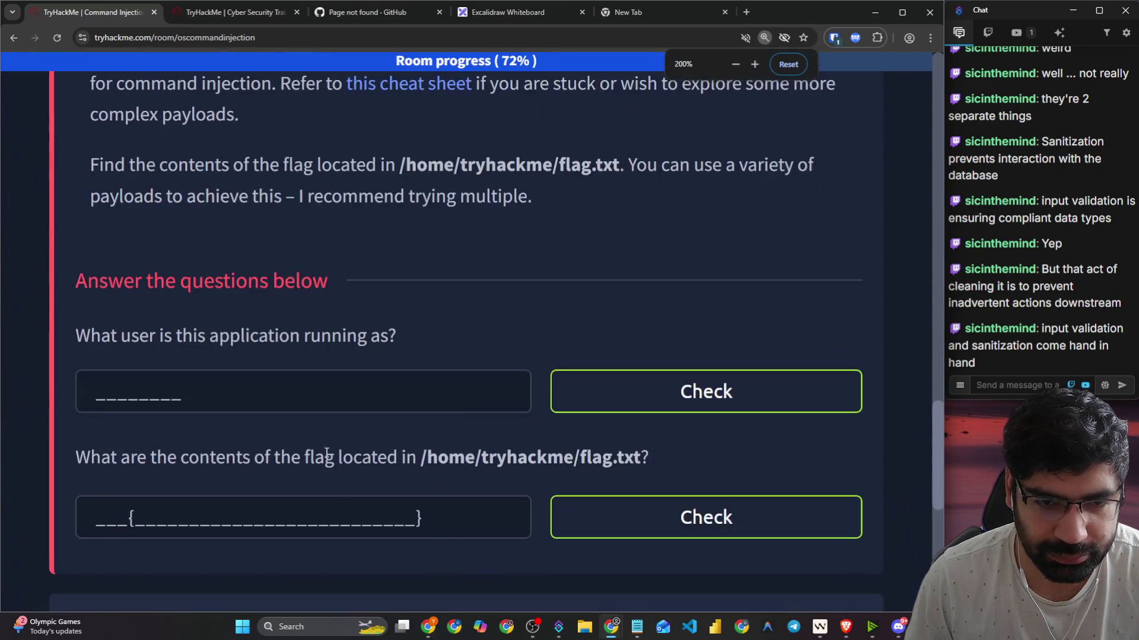
# Step: In the full-tab DiagnoseIT app, read the description and its example IP address
pyautogui.click(182, 10)
pyautogui.click(407, 386)
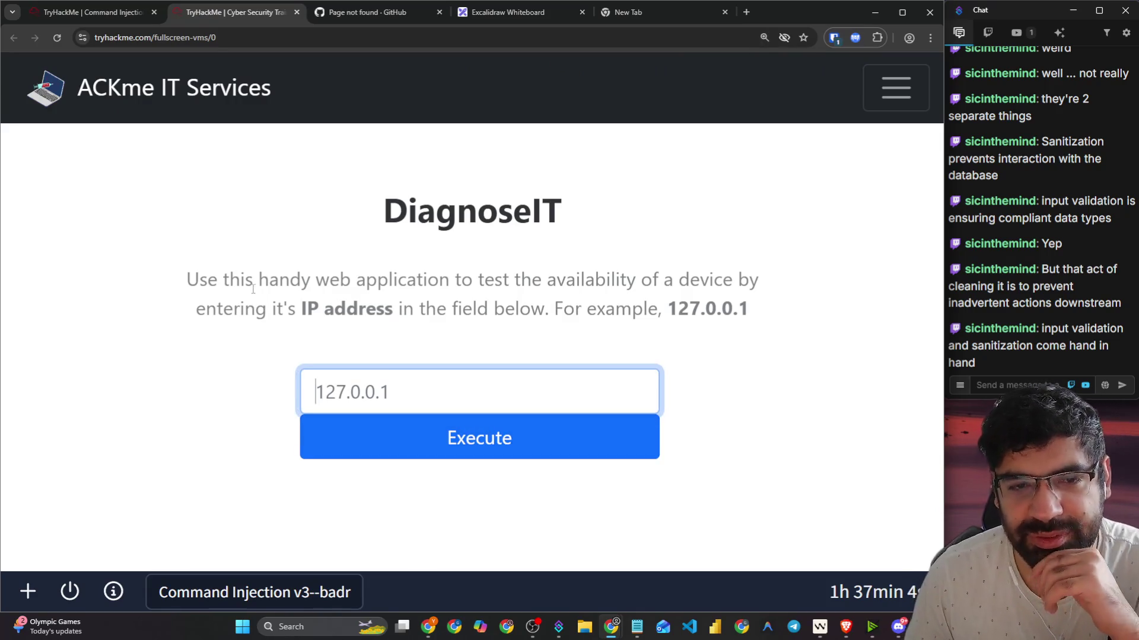
pyautogui.moveTo(460, 294)
pyautogui.mouseDown()
pyautogui.moveTo(625, 308)
pyautogui.moveTo(681, 279)
pyautogui.moveTo(765, 288)
pyautogui.mouseUp()
pyautogui.moveTo(288, 308); pyautogui.dragTo(724, 298)
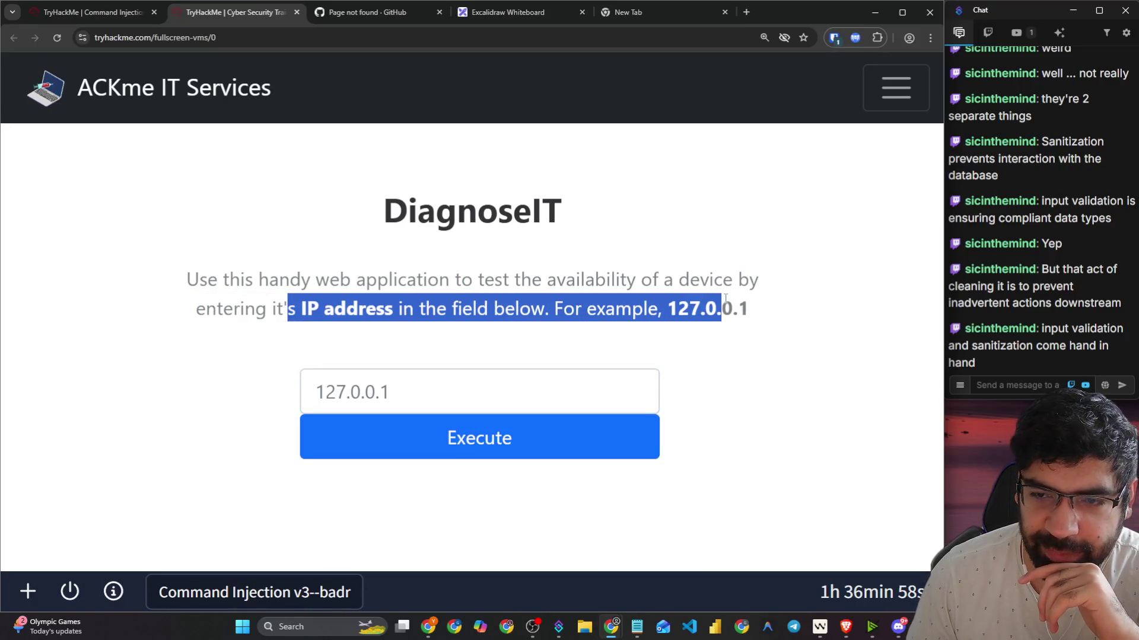
# Step: Test DiagnoseIT with an empty submit, then ping 127.0.0.1 and read the output
pyautogui.click(480, 437)
pyautogui.moveTo(89, 474); pyautogui.dragTo(154, 474)
pyautogui.moveTo(27, 523); pyautogui.dragTo(59, 523)
pyautogui.click(329, 397)
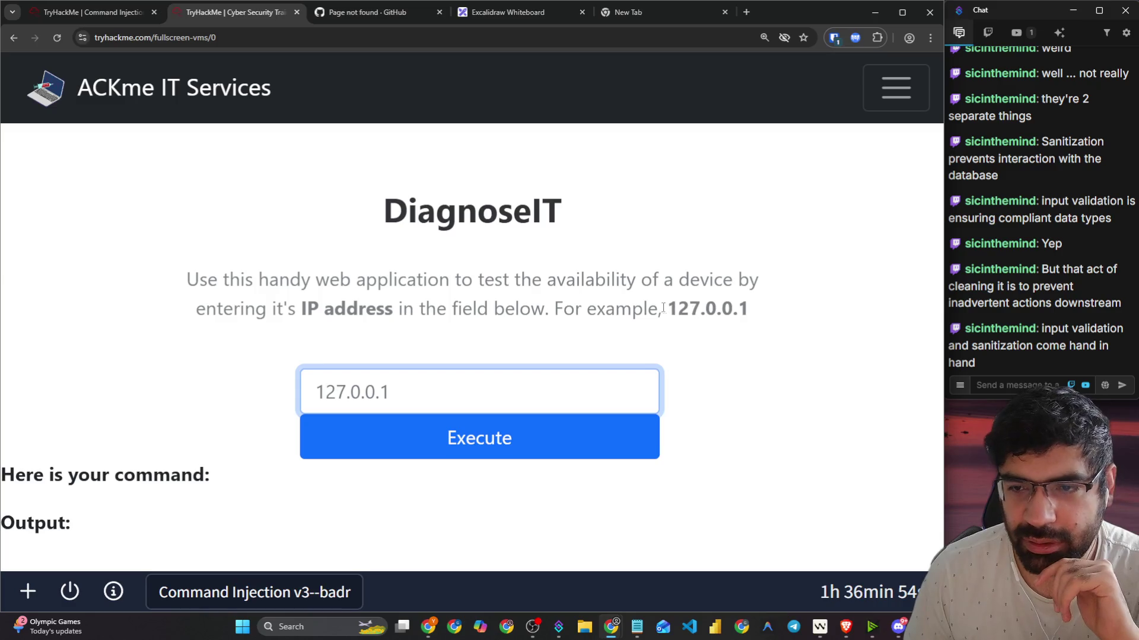
pyautogui.moveTo(663, 309); pyautogui.dragTo(749, 309)
pyautogui.hotkey('ctrl', 'c')
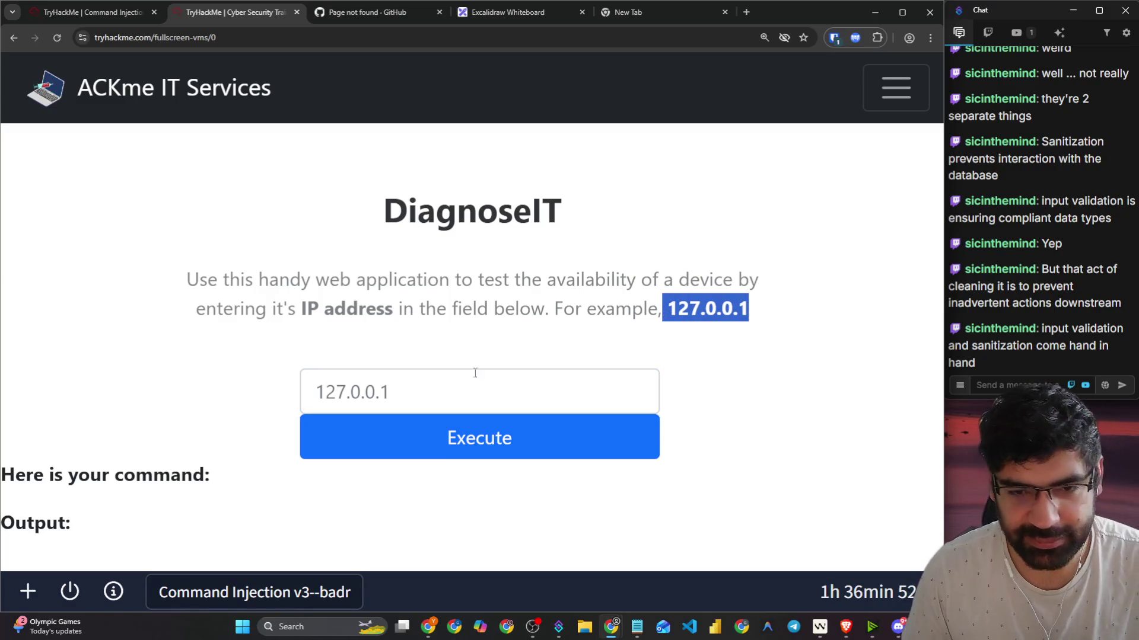
pyautogui.click(475, 373)
pyautogui.hotkey('ctrl', 'v')
pyautogui.click(422, 426)
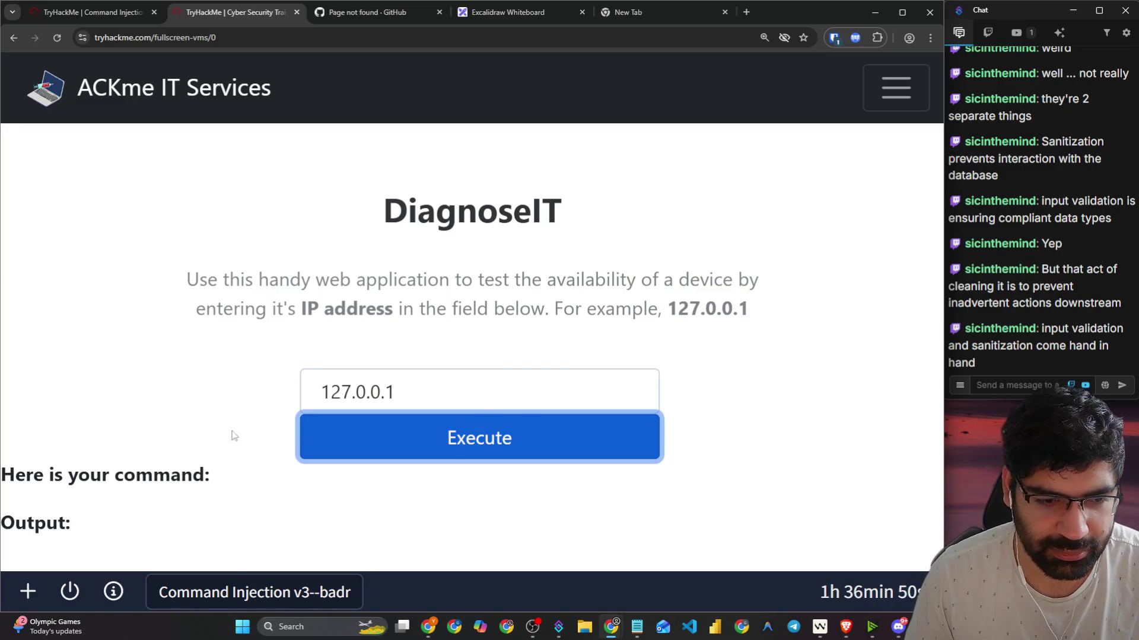
pyautogui.click(335, 391)
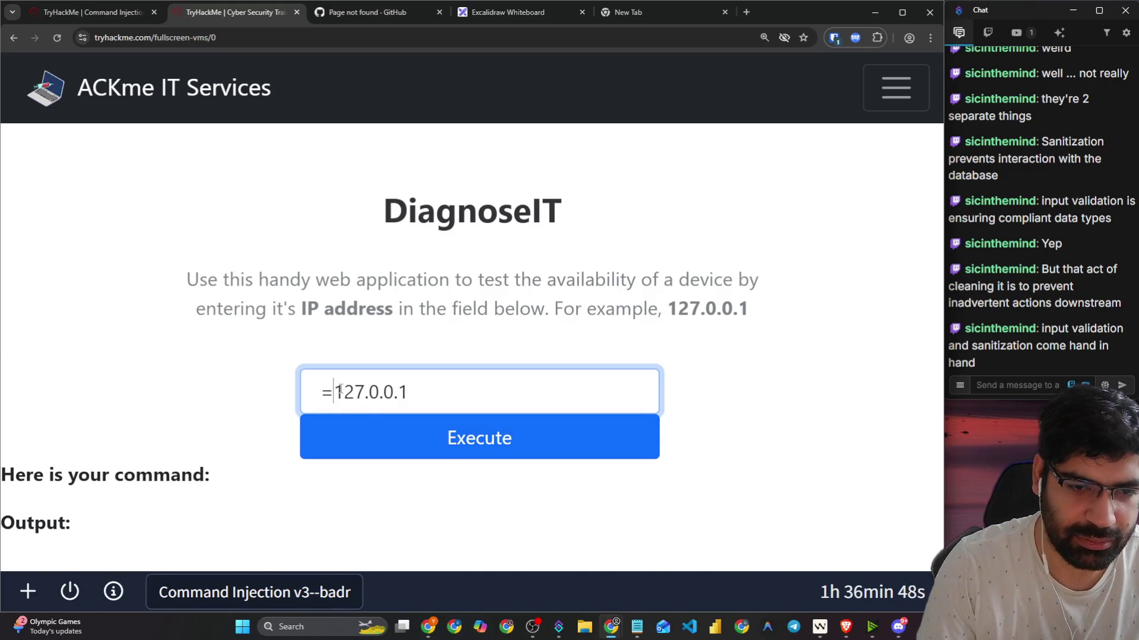
pyautogui.scroll(-2, 159, 388)
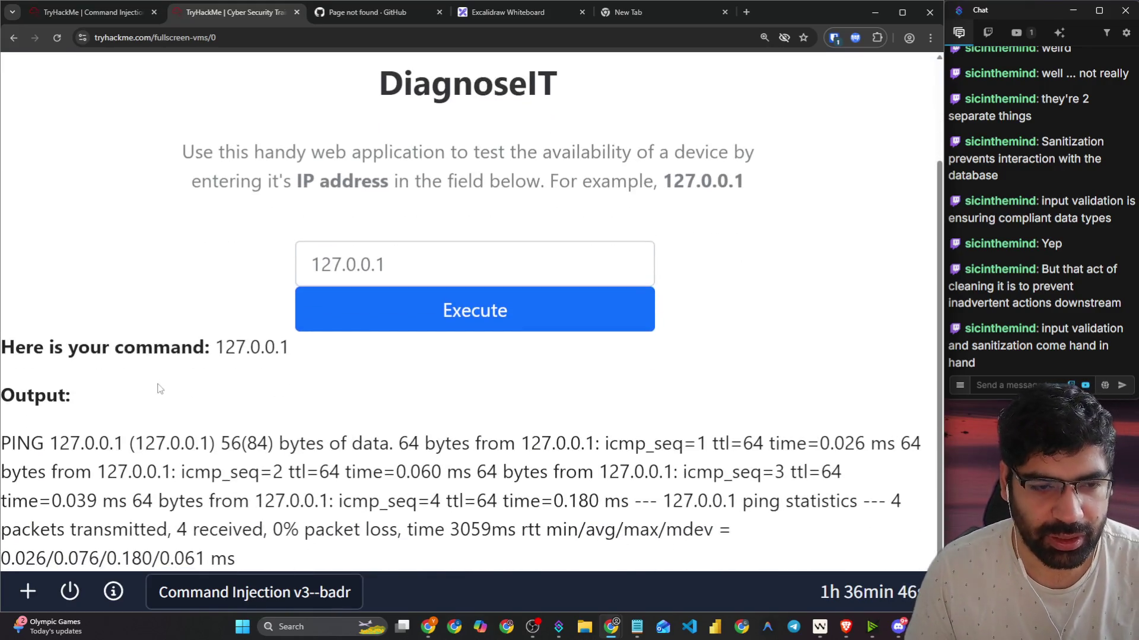
pyautogui.moveTo(127, 443)
pyautogui.mouseDown()
pyautogui.moveTo(250, 498)
pyautogui.moveTo(240, 558)
pyautogui.mouseUp()
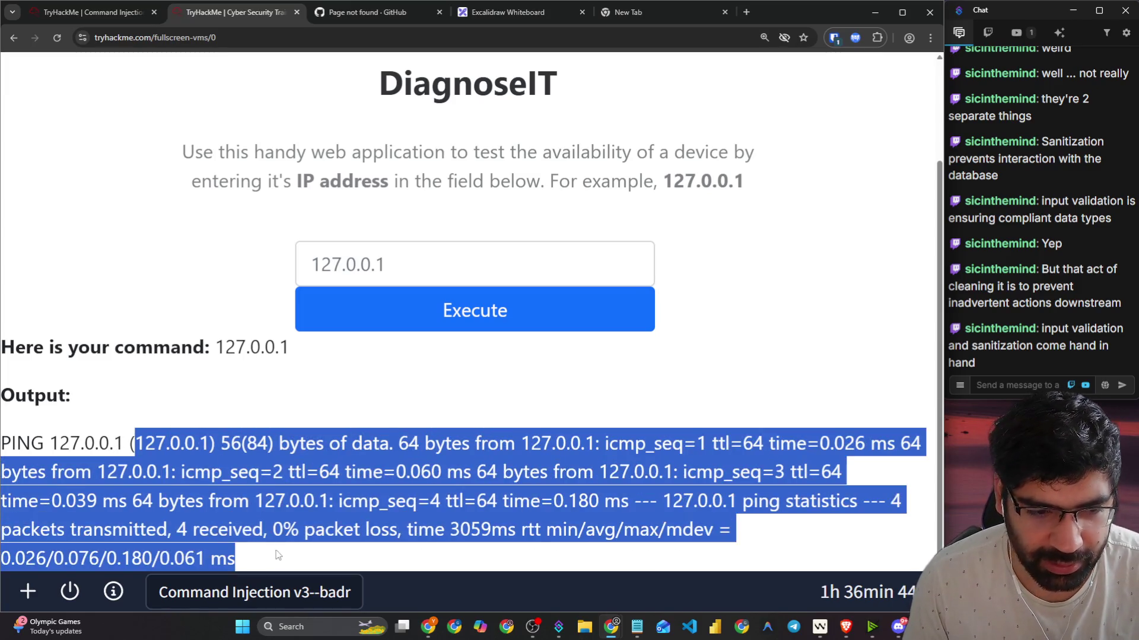
# Step: Inject '127.0.0.1 && whoami' and read the www-data result
pyautogui.click(463, 264)
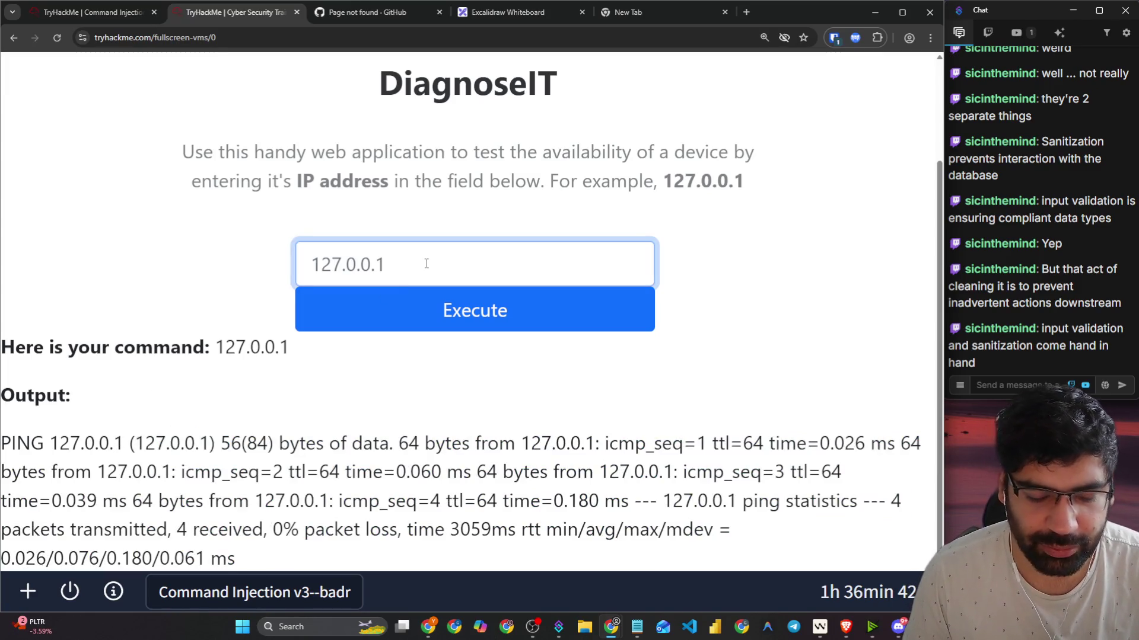
pyautogui.write('127.0.0.1 && whoami')
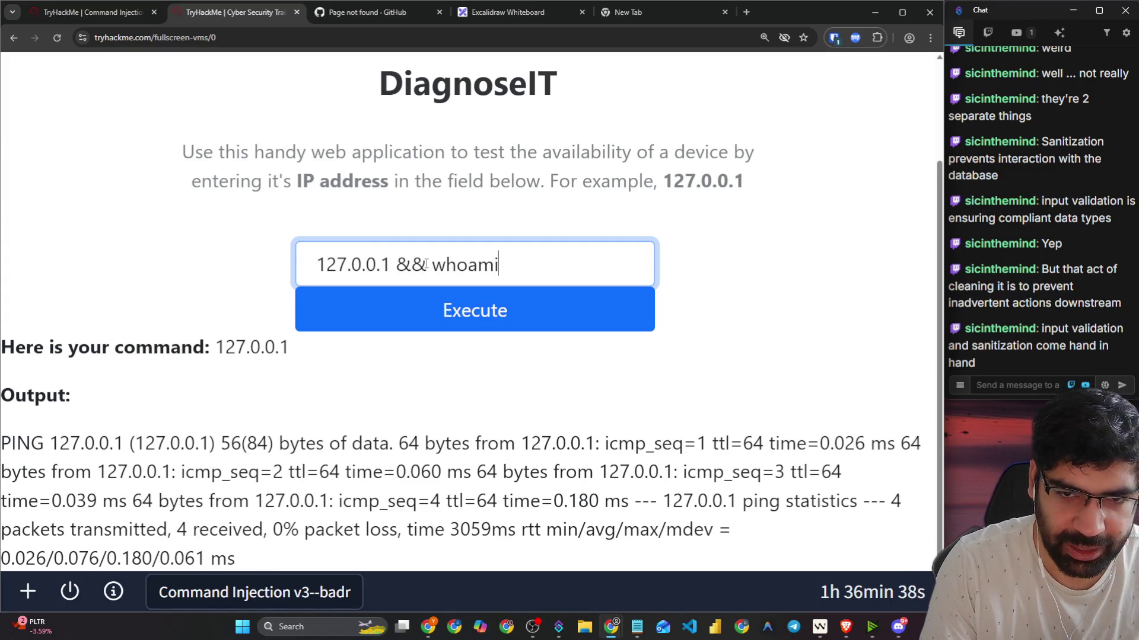
pyautogui.click(444, 310)
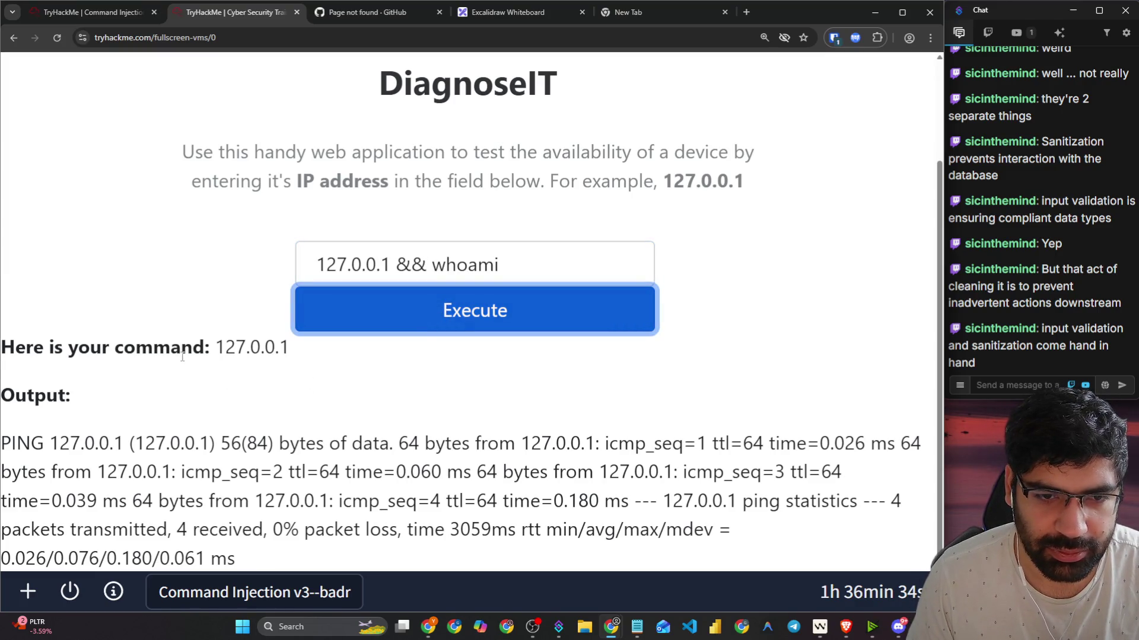
pyautogui.scroll(-2, 184, 363)
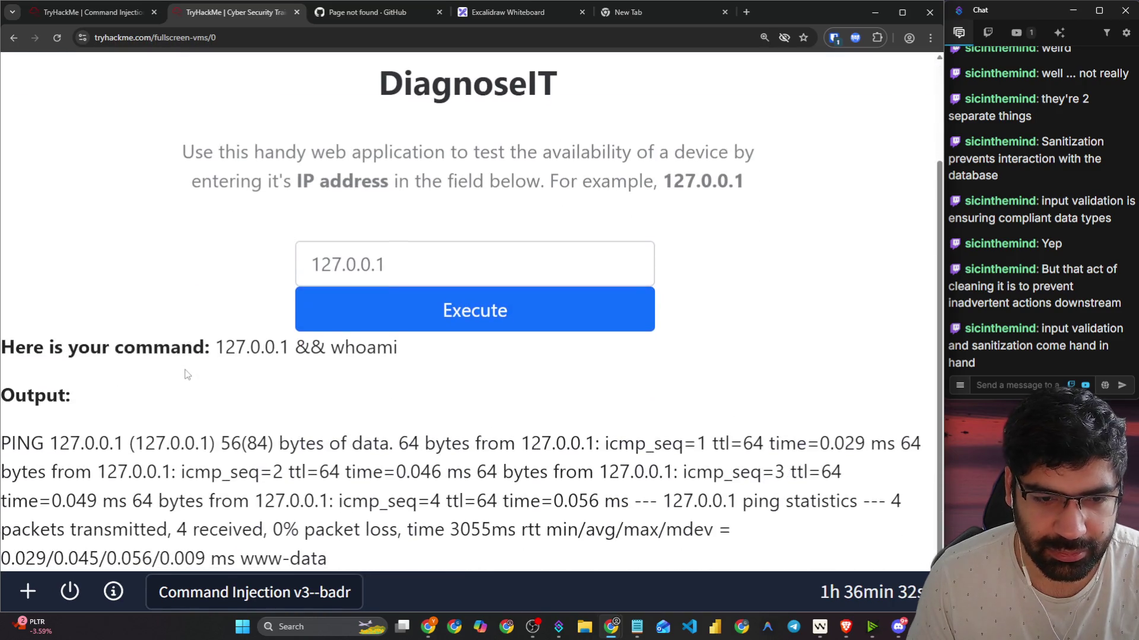
pyautogui.moveTo(332, 562); pyautogui.dragTo(245, 558)
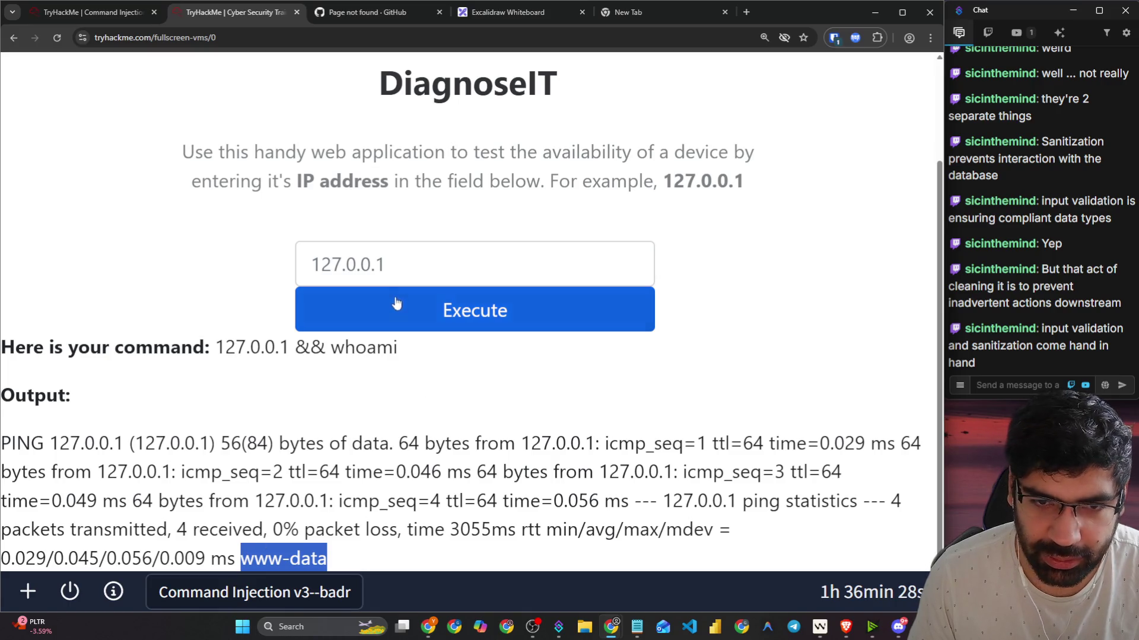
# Step: Begin a 'cat /' payload in place of whoami, then focus the room's running-user answer field
pyautogui.click(399, 271)
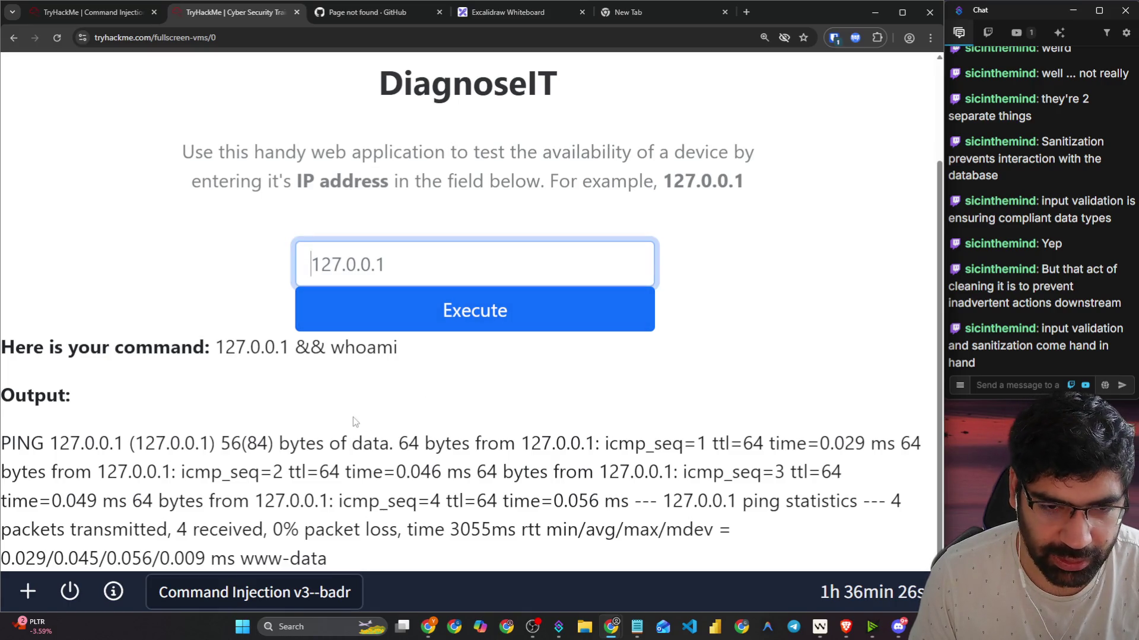
pyautogui.moveTo(218, 348); pyautogui.dragTo(399, 348)
pyautogui.hotkey('ctrl', 'c')
pyautogui.click(401, 267)
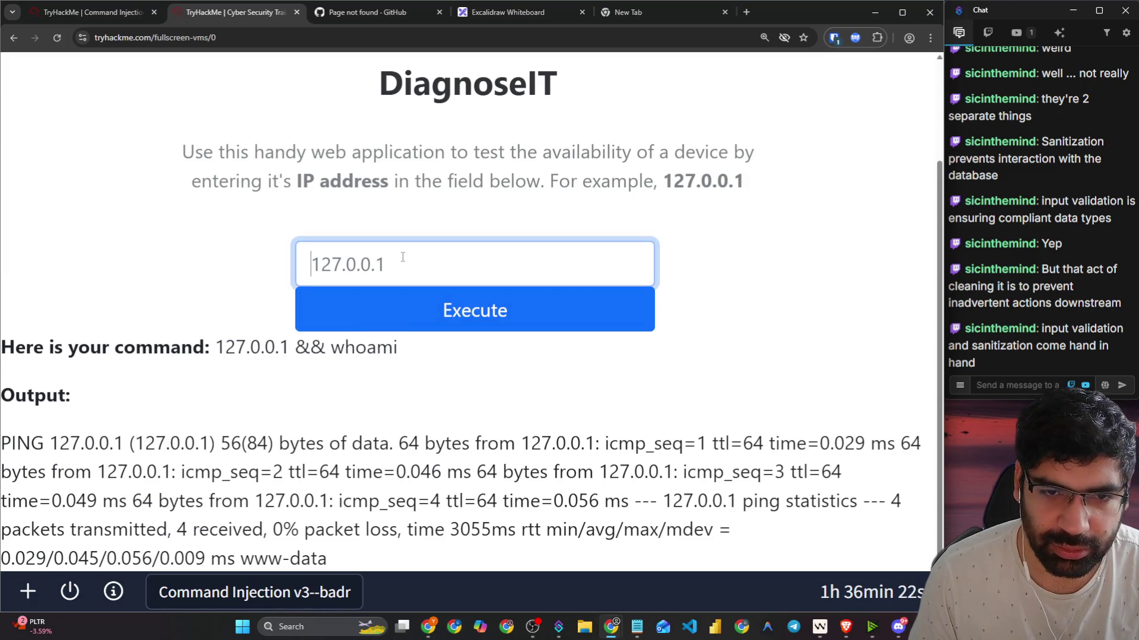
pyautogui.hotkey('ctrl', 'v')
pyautogui.doubleClick(453, 267)
pyautogui.write('cat ')
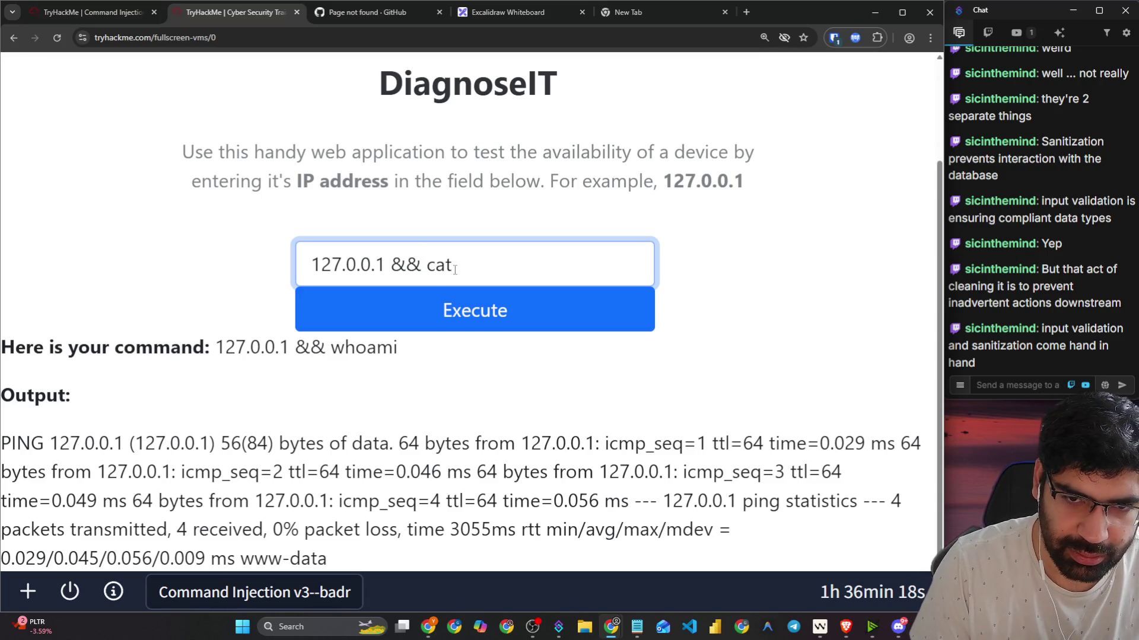
pyautogui.write('/')
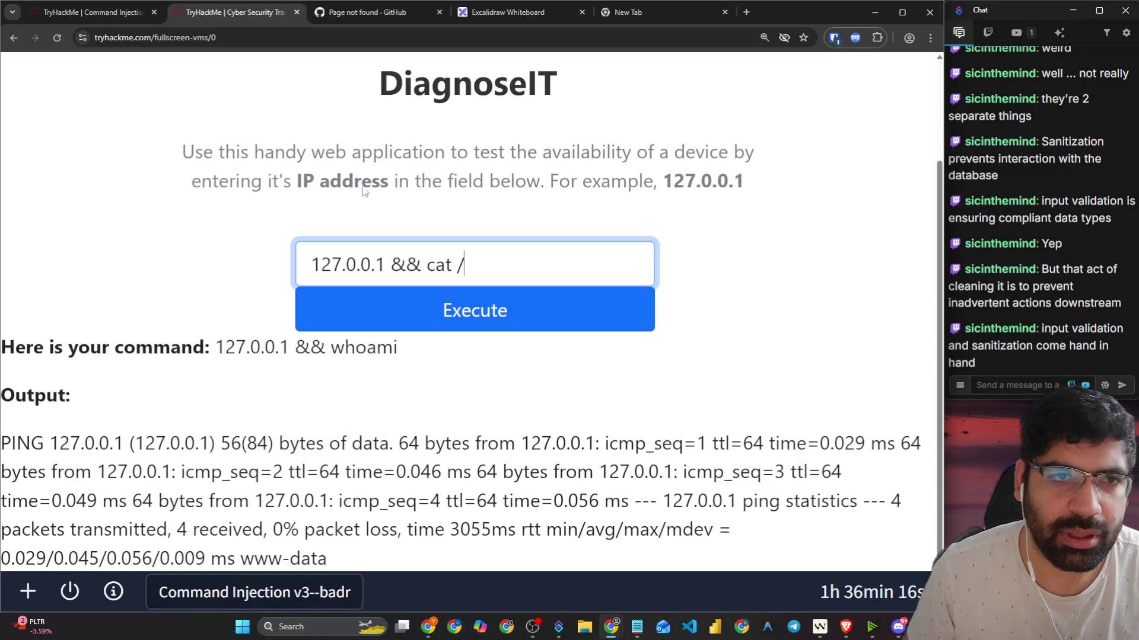
pyautogui.click(90, 22)
pyautogui.click(199, 391)
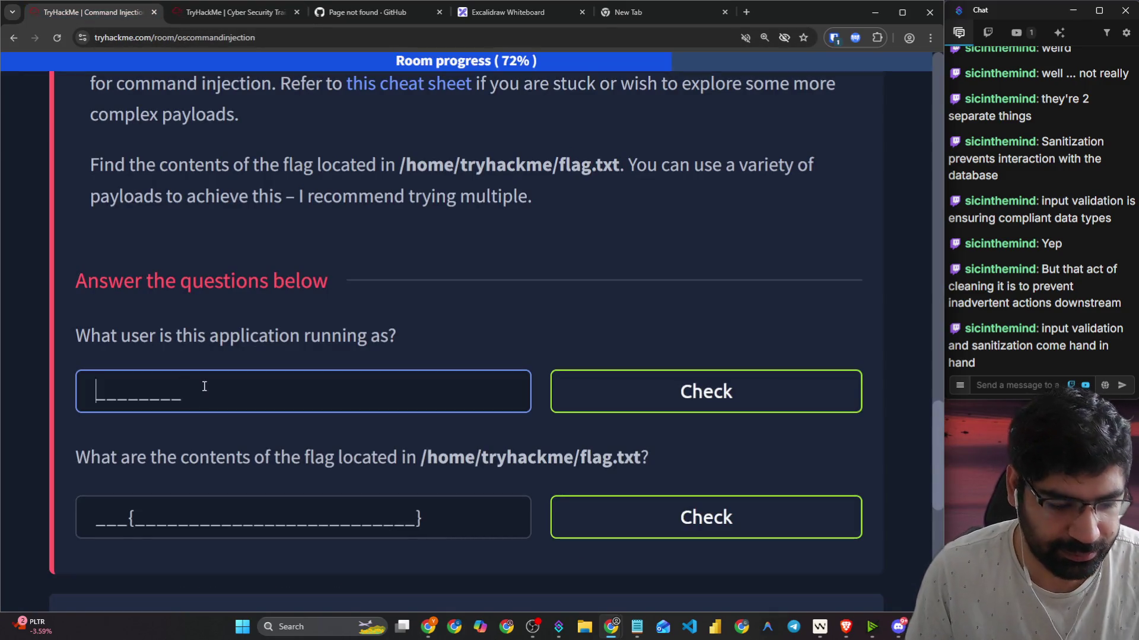
# Step: Answer www-data for the running user, then run the cat payload on the flag.txt path
pyautogui.write('www-data')
pyautogui.press('Return')
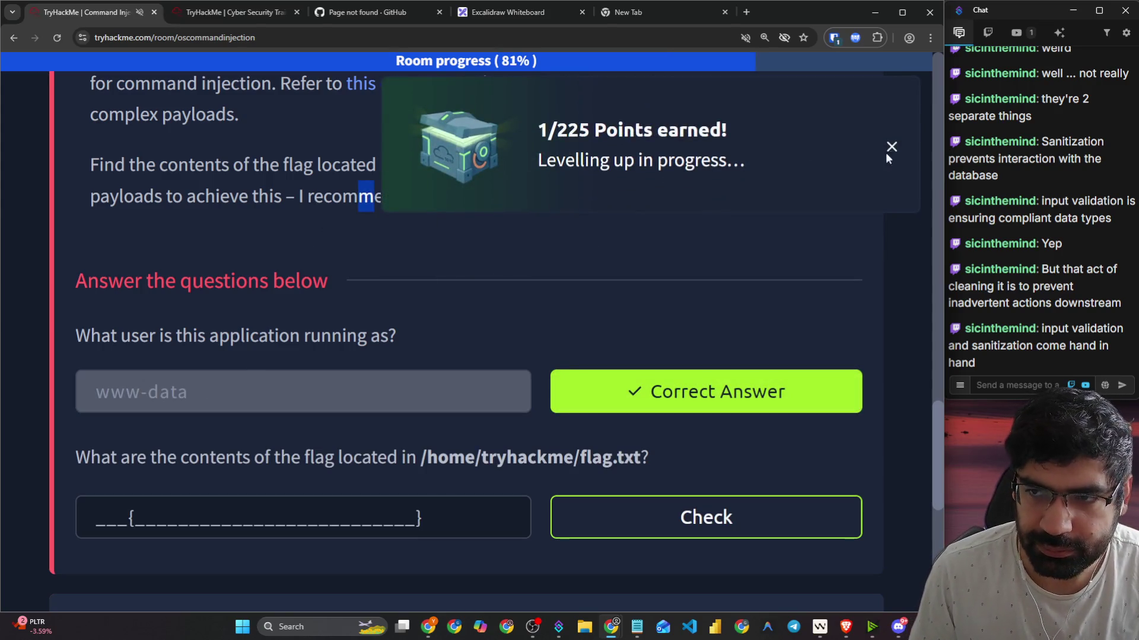
pyautogui.moveTo(402, 165); pyautogui.dragTo(621, 164)
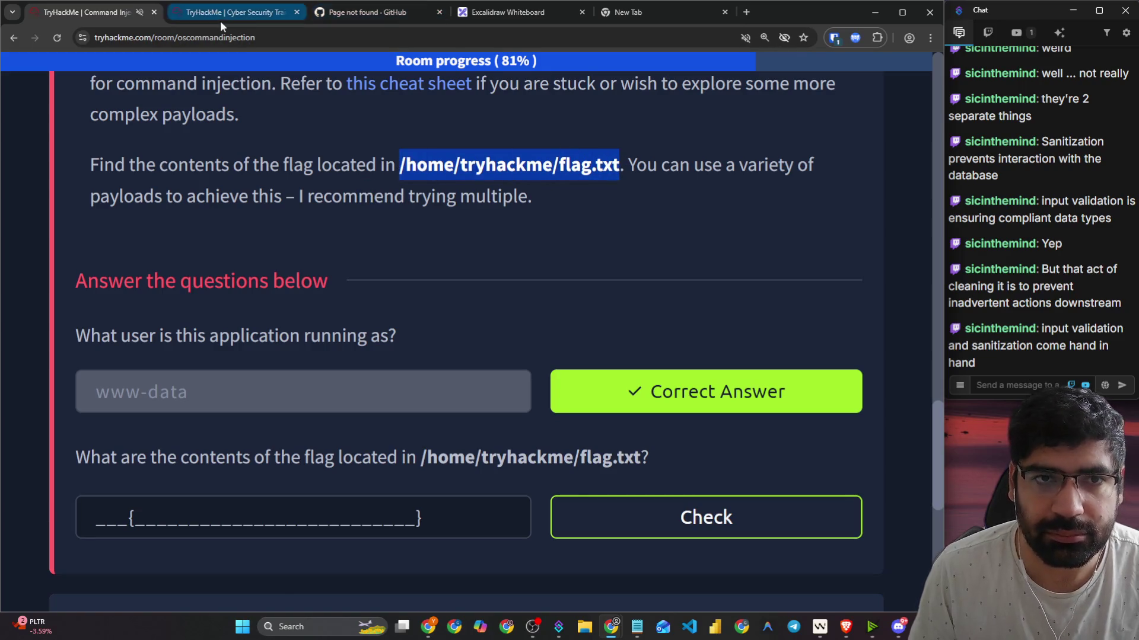
pyautogui.click(225, 13)
pyautogui.hotkey('ctrl', 'v')
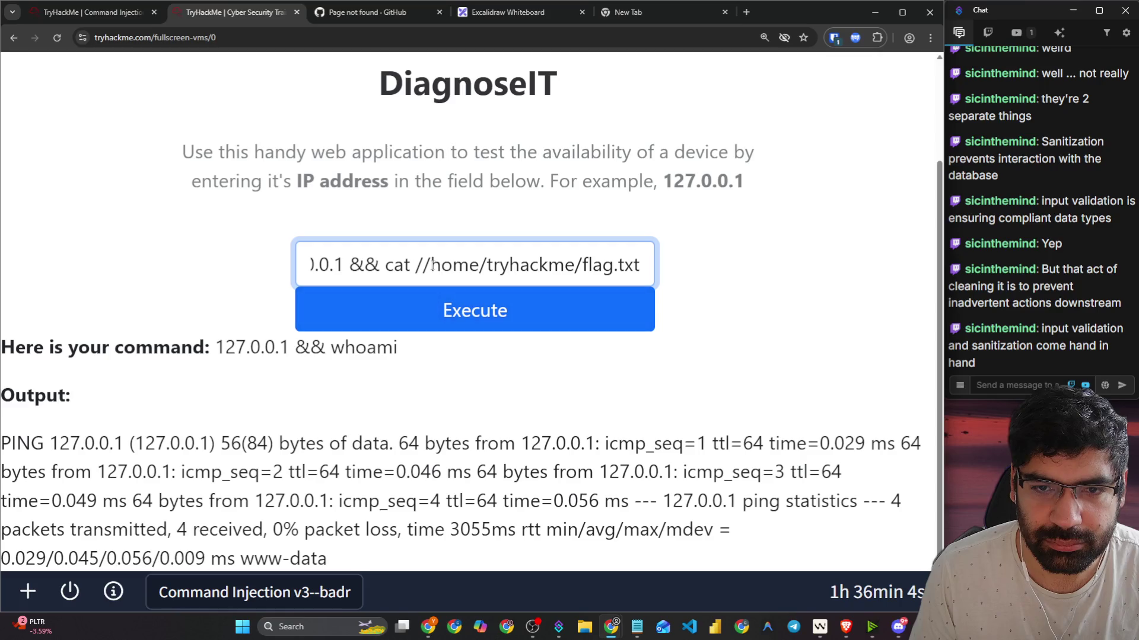
pyautogui.press('BackSpace')
pyautogui.press('Tab')
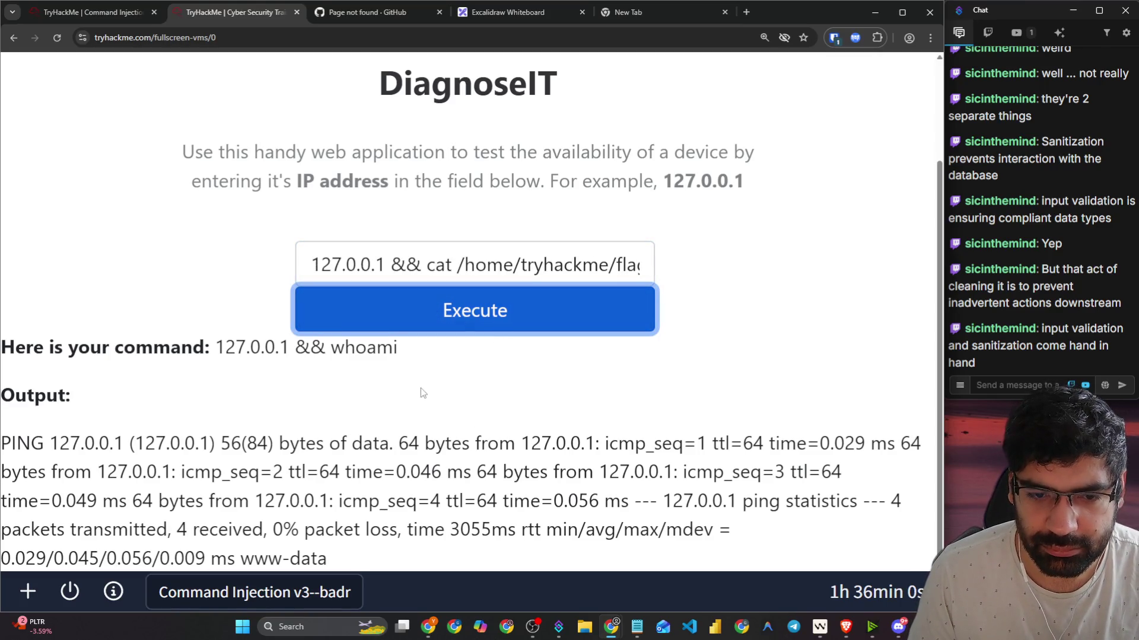
pyautogui.press('Return')
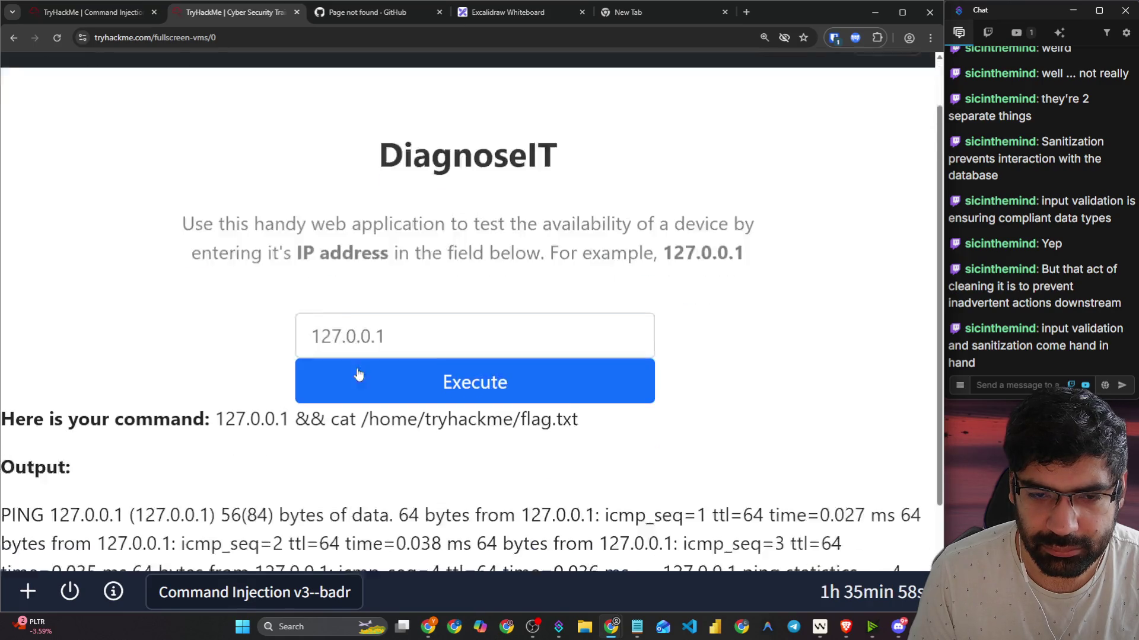
# Step: Copy THM{COMMAND_INJECTION_COMPLETE} from the output and submit it as the flag answer
pyautogui.scroll(-1, 318, 359)
pyautogui.moveTo(243, 553); pyautogui.dragTo(593, 548)
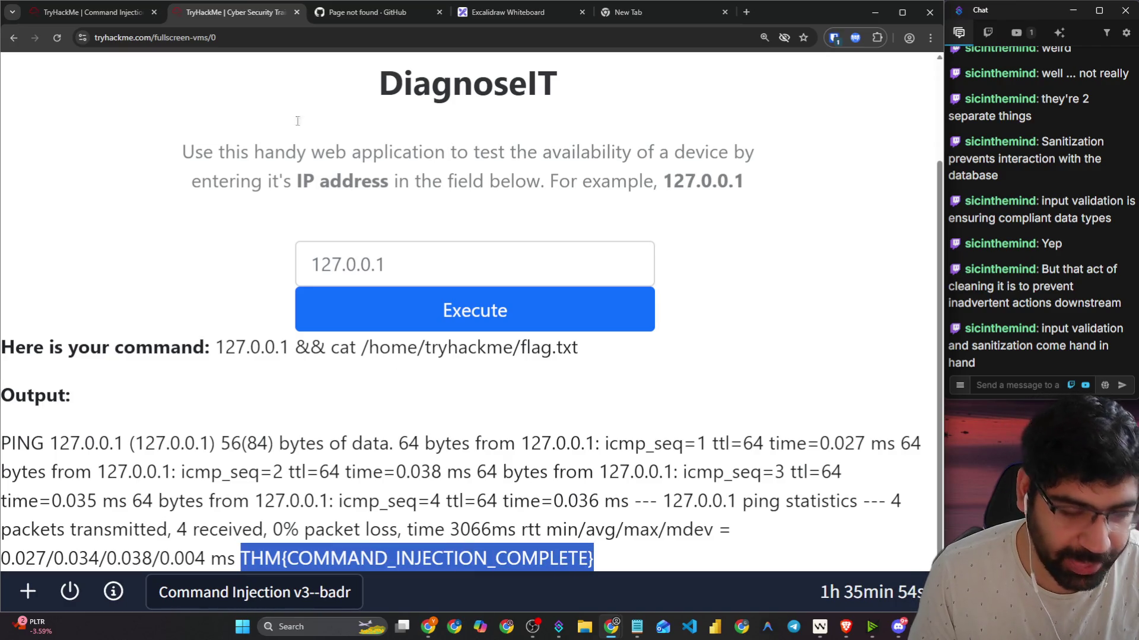
pyautogui.hotkey('ctrl', 'c')
pyautogui.click(92, 12)
pyautogui.click(221, 516)
pyautogui.hotkey('ctrl', 'v')
pyautogui.click(664, 528)
pyautogui.hotkey('ctrl', 'Tab')
# Step: Run '127.0.0.1 && cat index.php' and locate the passthru ping call in the source
pyautogui.click(458, 261)
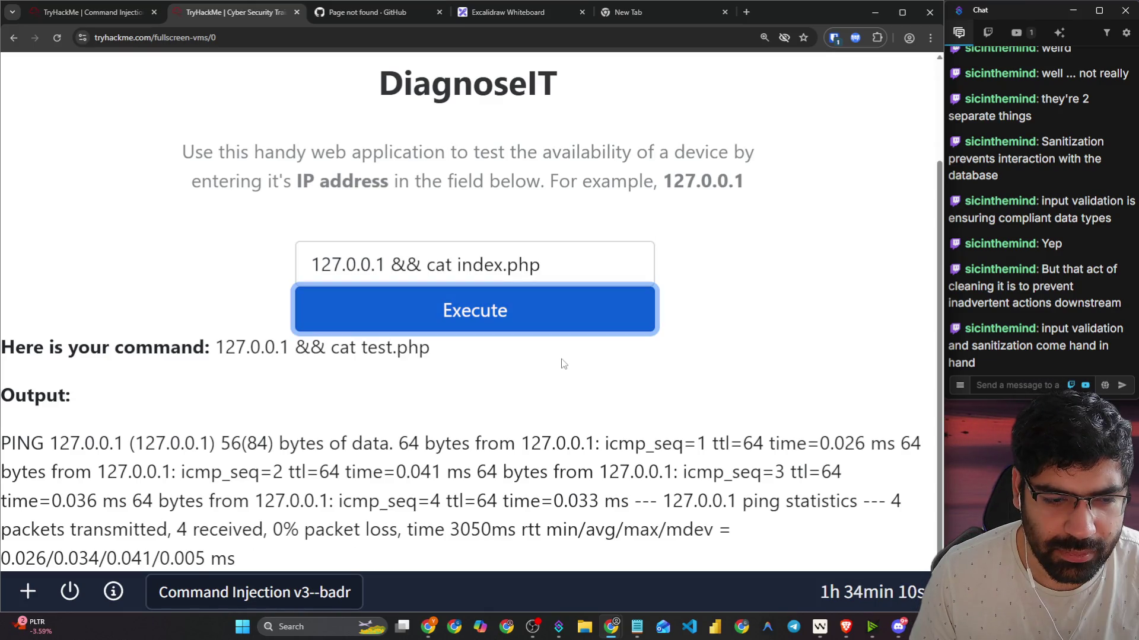
pyautogui.scroll(-6, 540, 368)
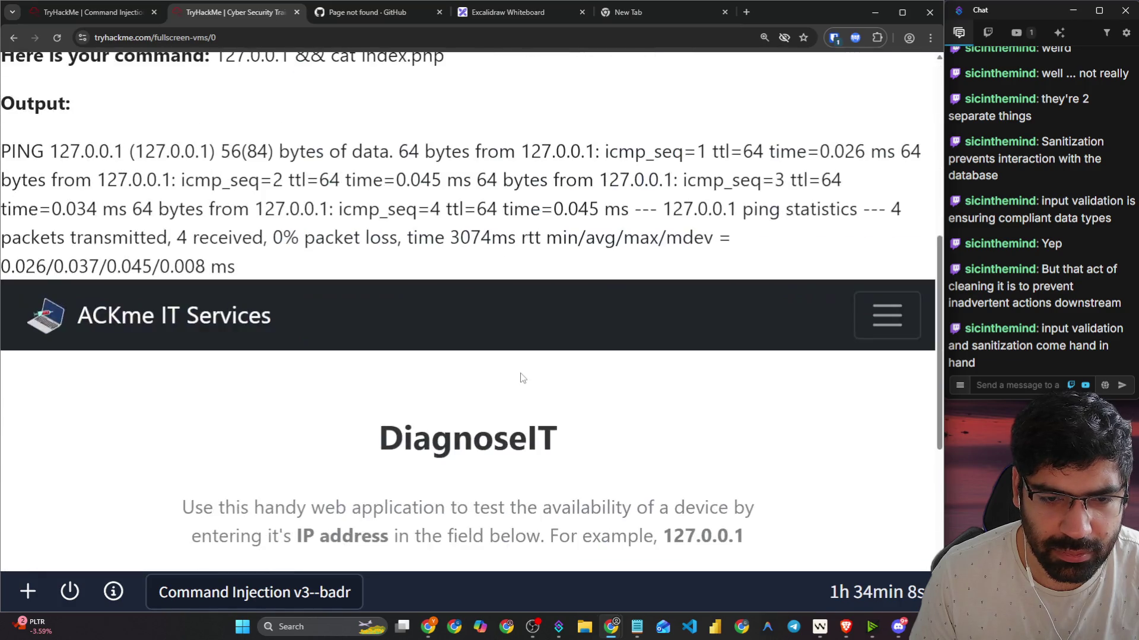
pyautogui.scroll(-4, 367, 350)
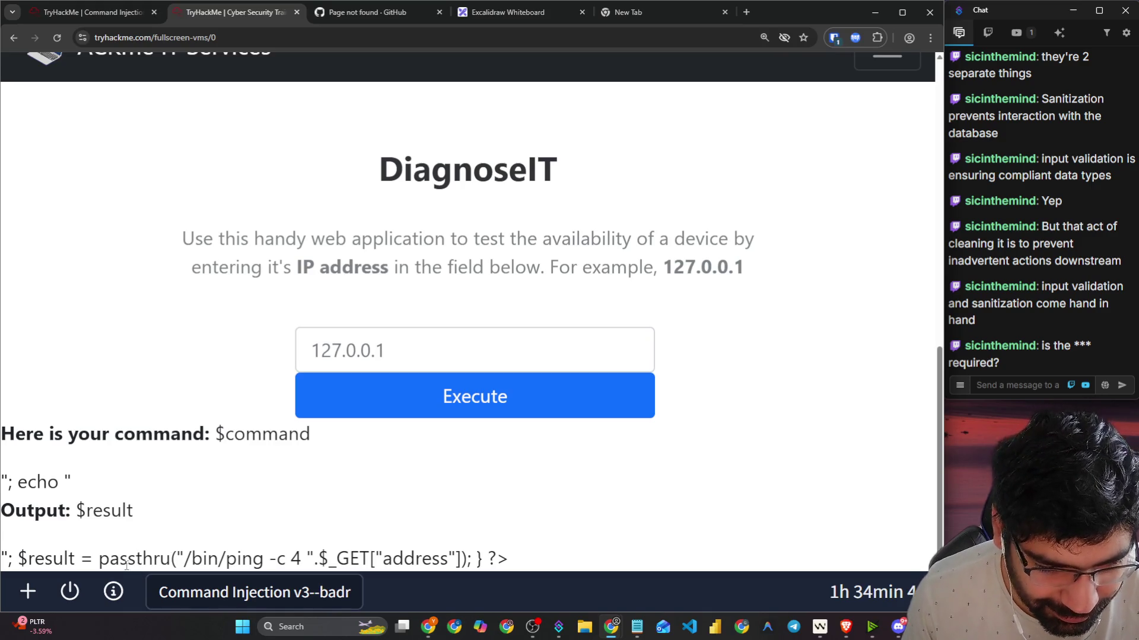
pyautogui.moveTo(99, 562); pyautogui.dragTo(455, 548)
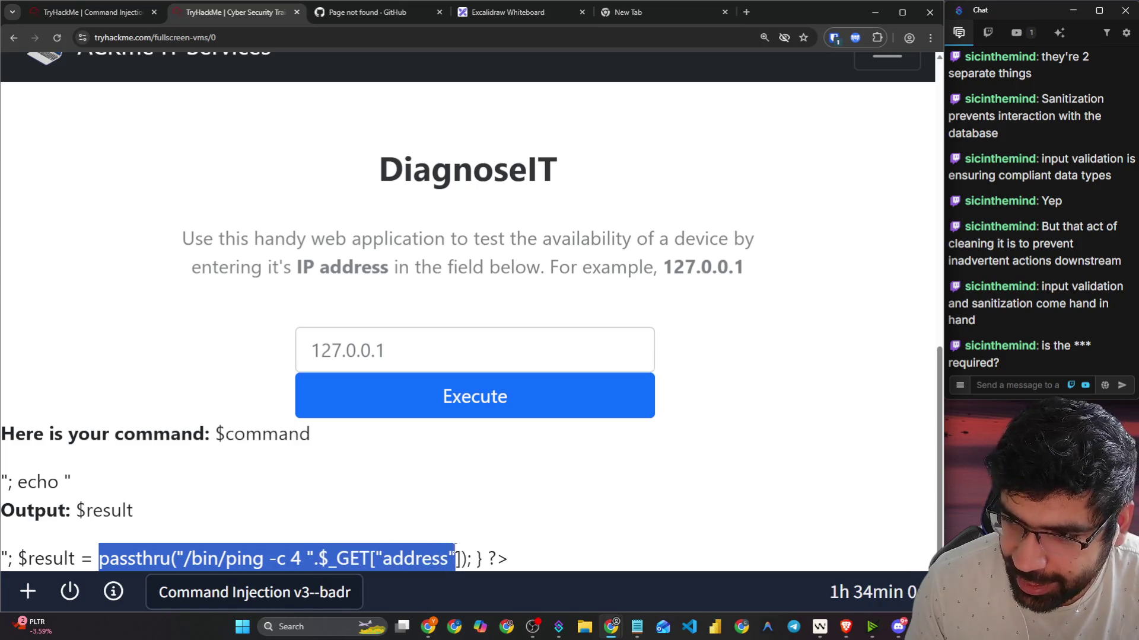
pyautogui.click(566, 542)
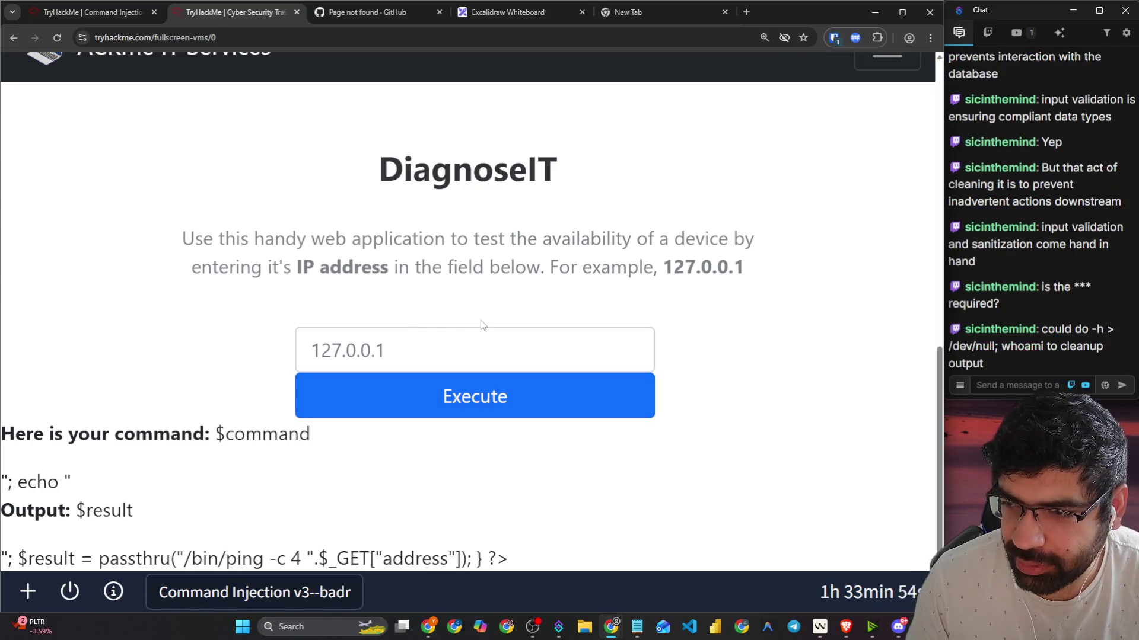
# Step: Check the chat's suggested '-h > /dev/null; whoami' payload
pyautogui.click(1094, 334)
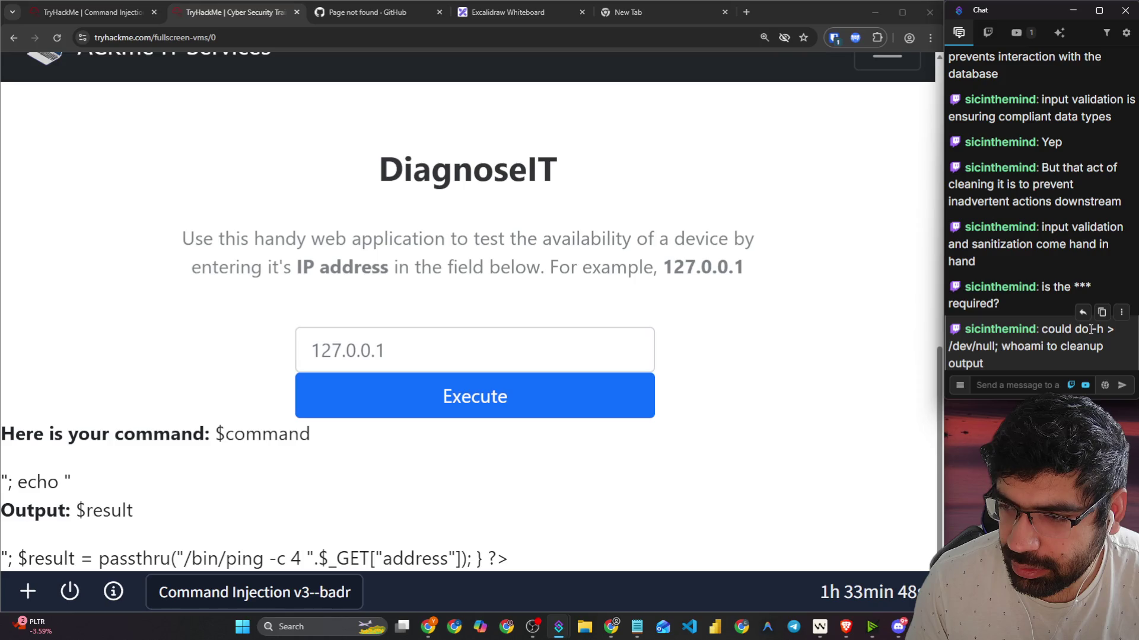
pyautogui.moveTo(1090, 329)
pyautogui.mouseDown()
pyautogui.moveTo(1115, 329)
pyautogui.moveTo(1033, 350)
pyautogui.moveTo(1045, 349)
pyautogui.mouseUp()
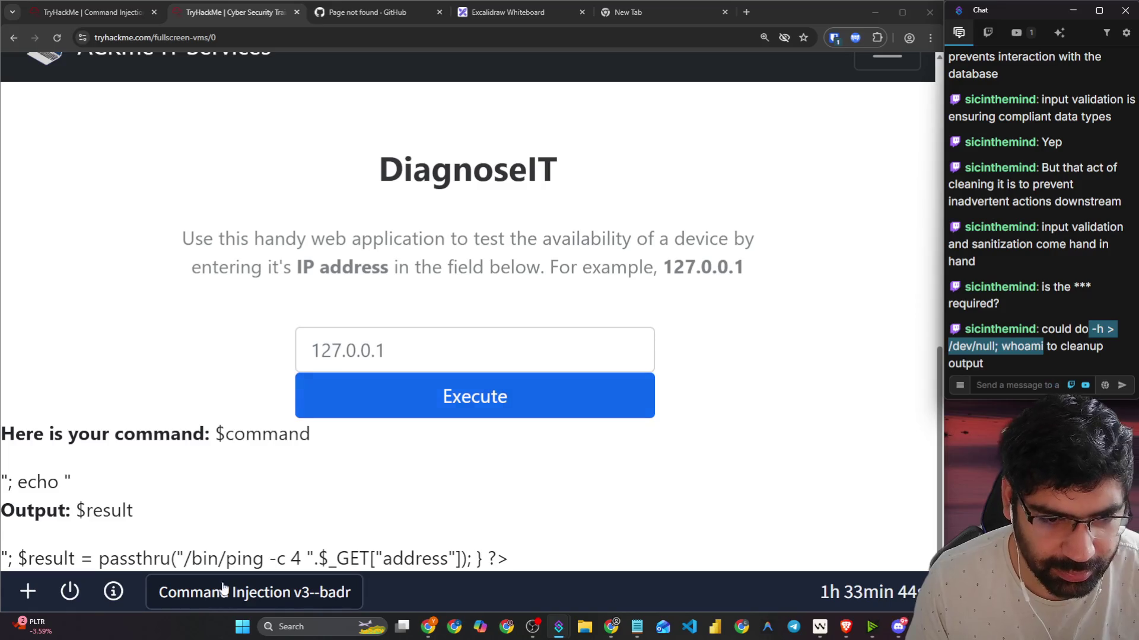
pyautogui.click(94, 560)
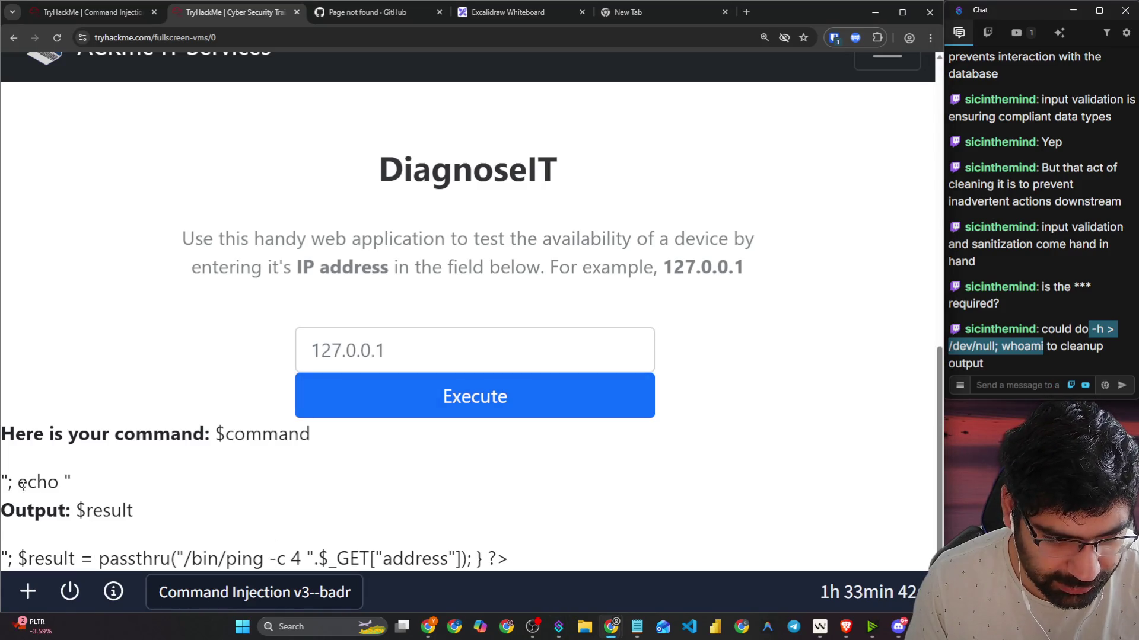
# Step: Copy the passthru source line and paste it into the chat message
pyautogui.moveTo(191, 559); pyautogui.dragTo(432, 559)
pyautogui.moveTo(511, 558)
pyautogui.mouseDown()
pyautogui.moveTo(204, 559)
pyautogui.moveTo(241, 536)
pyautogui.mouseUp()
pyautogui.hotkey('ctrl', 'c')
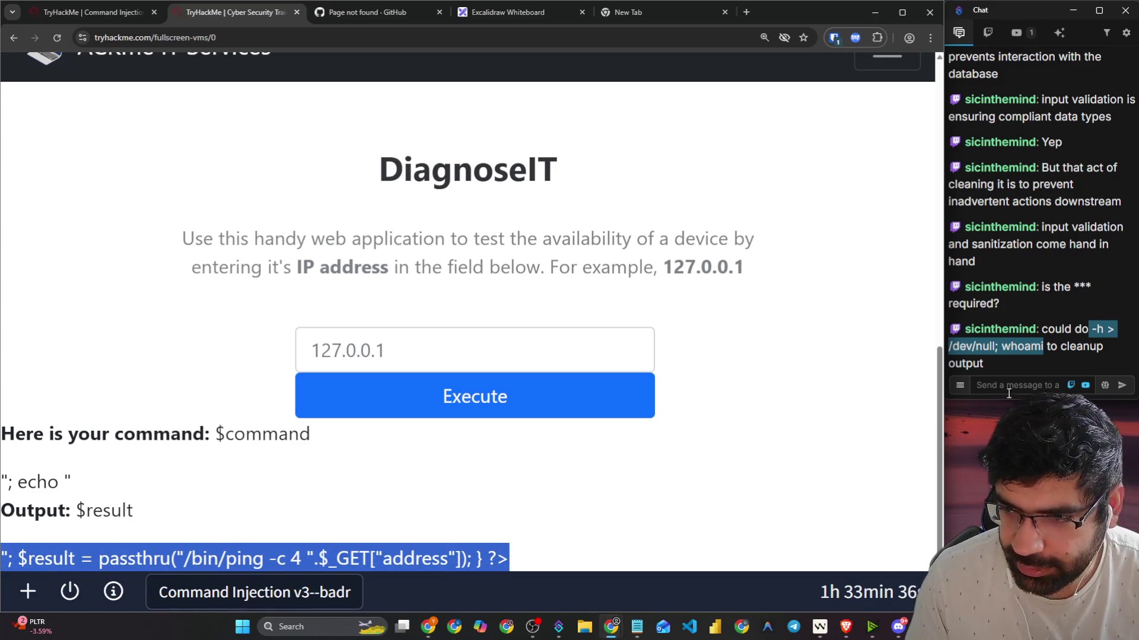
pyautogui.click(1014, 386)
pyautogui.hotkey('ctrl', 'v')
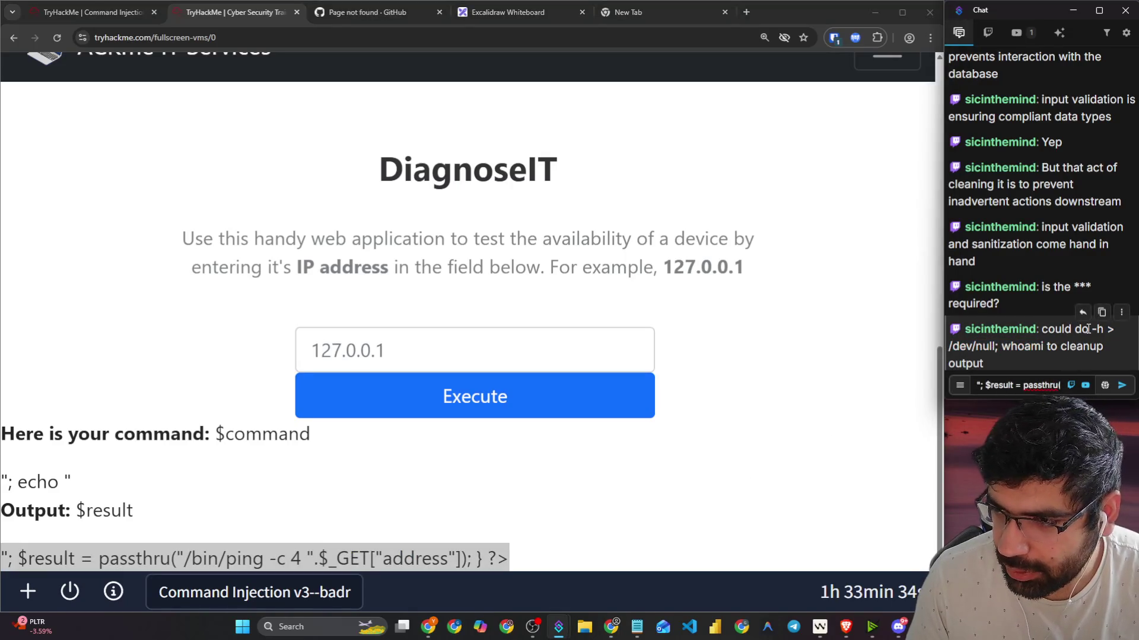
pyautogui.moveTo(1092, 329)
pyautogui.mouseDown()
pyautogui.moveTo(1000, 346)
pyautogui.moveTo(1041, 346)
pyautogui.mouseUp()
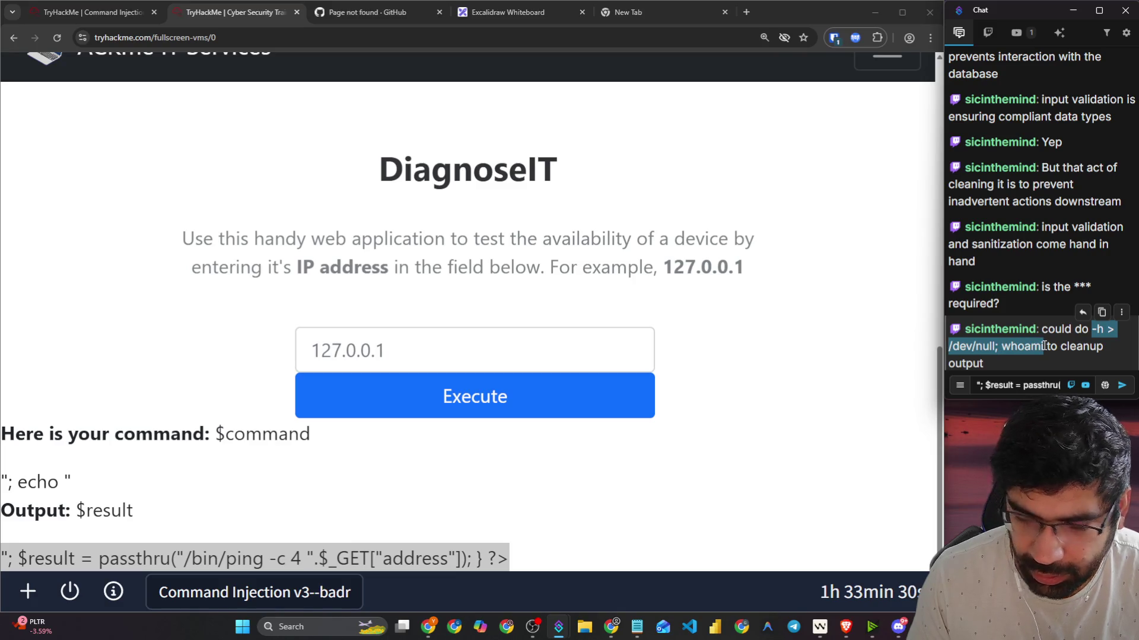
pyautogui.scroll(3, 573, 368)
pyautogui.scroll(-3, 534, 365)
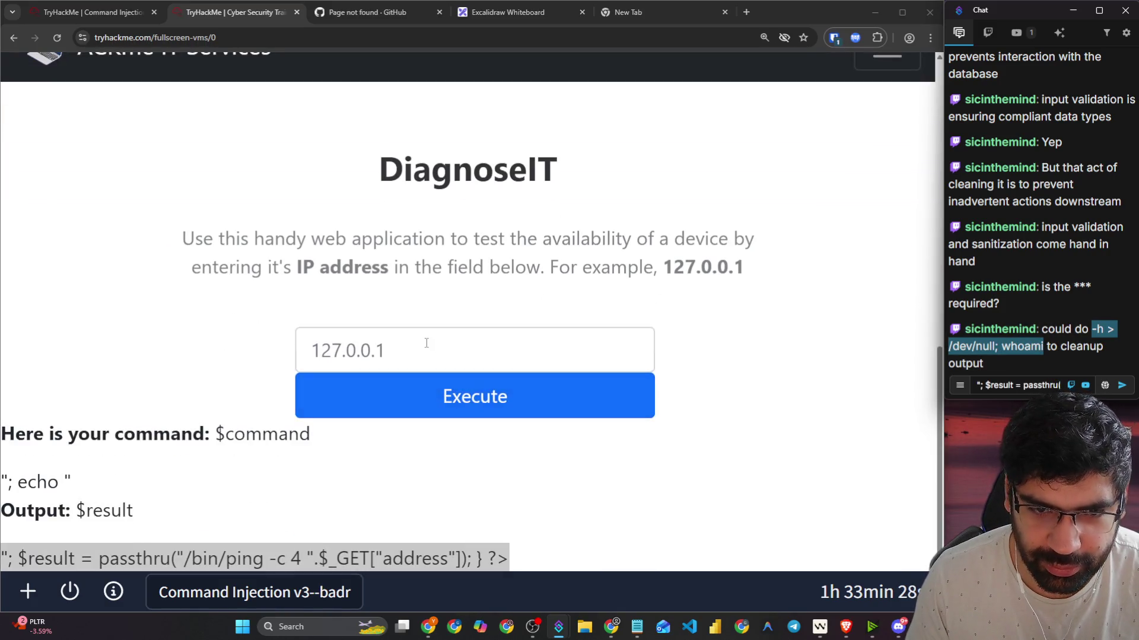
pyautogui.scroll(10, 415, 356)
# Step: Submit '-h > /dev/null; whoami' alone in the IP field, returning just www-data
pyautogui.click(404, 359)
pyautogui.write('127.0.0.1')
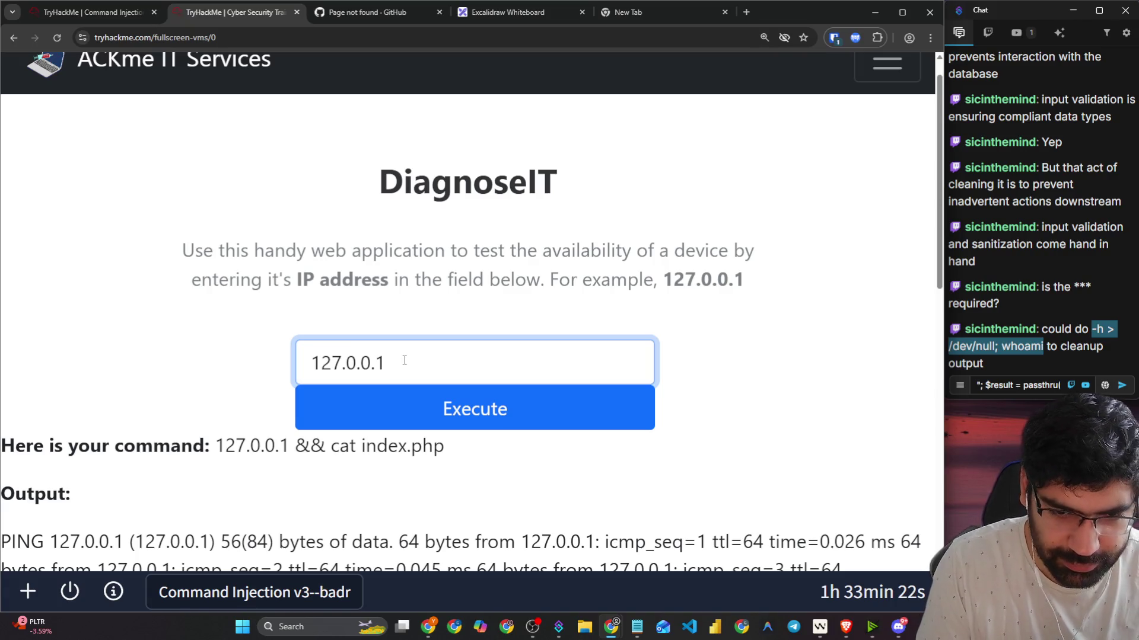
pyautogui.hotkey('ctrl', 'v')
pyautogui.moveTo(392, 363); pyautogui.dragTo(282, 360)
pyautogui.press('BackSpace')
pyautogui.press('Return')
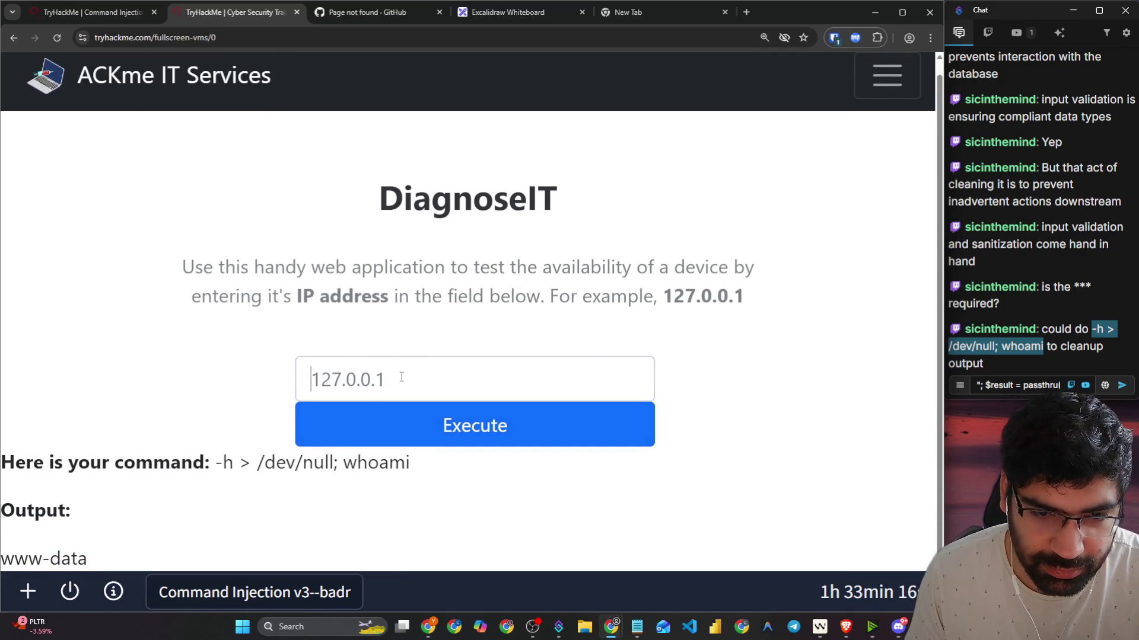
# Step: Paste the payload again and delete whoami, leaving '-h > /dev/null; ' in the field
pyautogui.click(402, 379)
pyautogui.hotkey('ctrl', 'v')
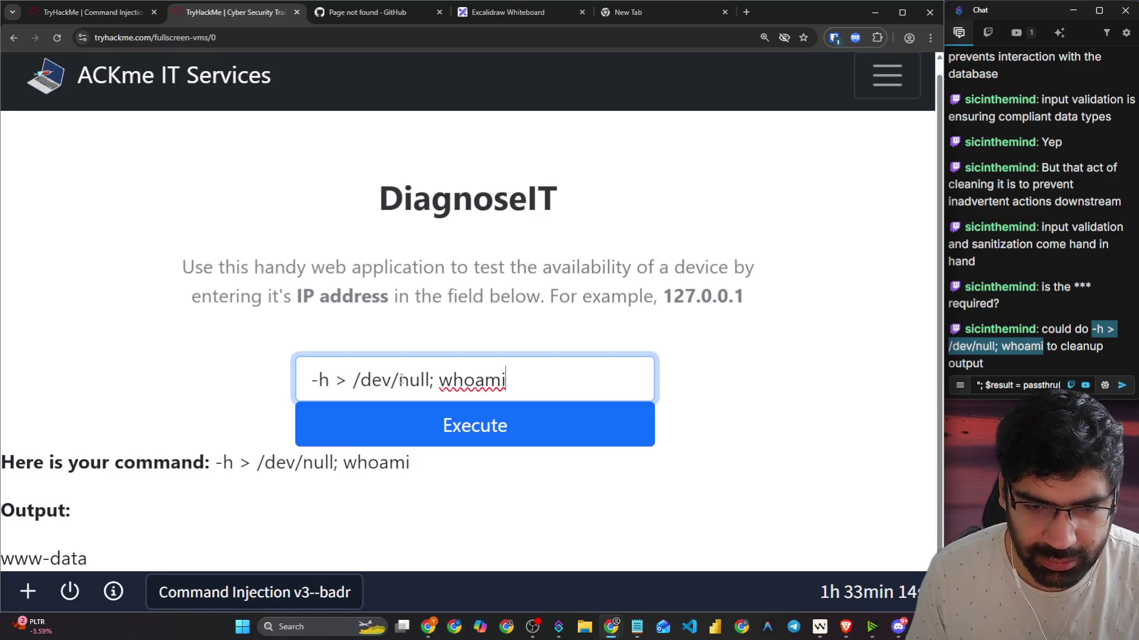
pyautogui.moveTo(439, 388); pyautogui.dragTo(550, 377)
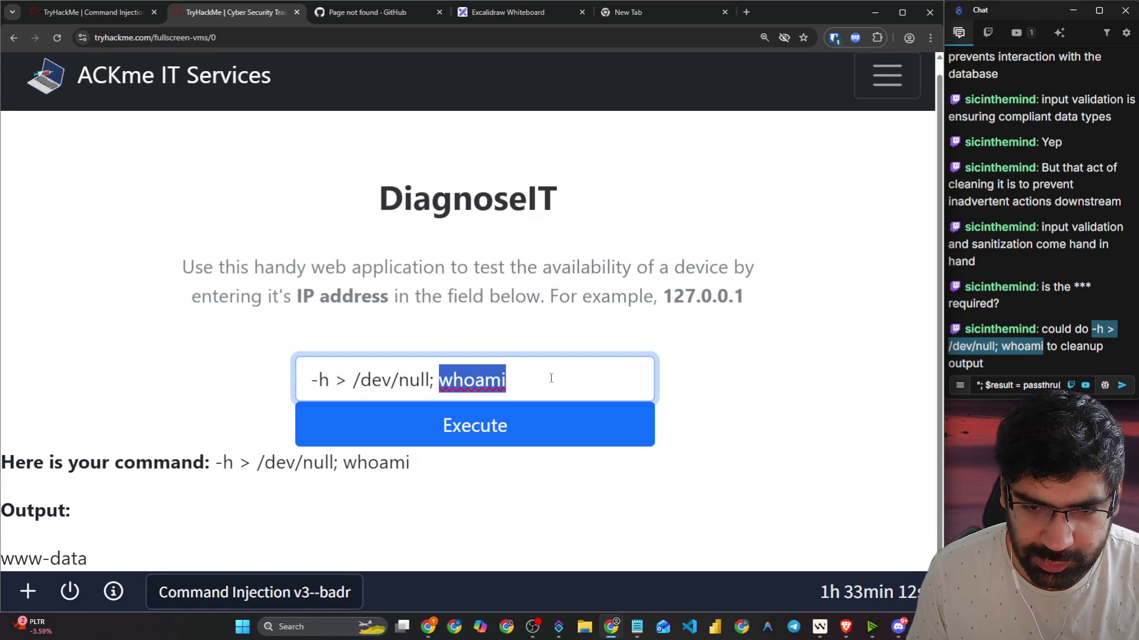
pyautogui.press('BackSpace')
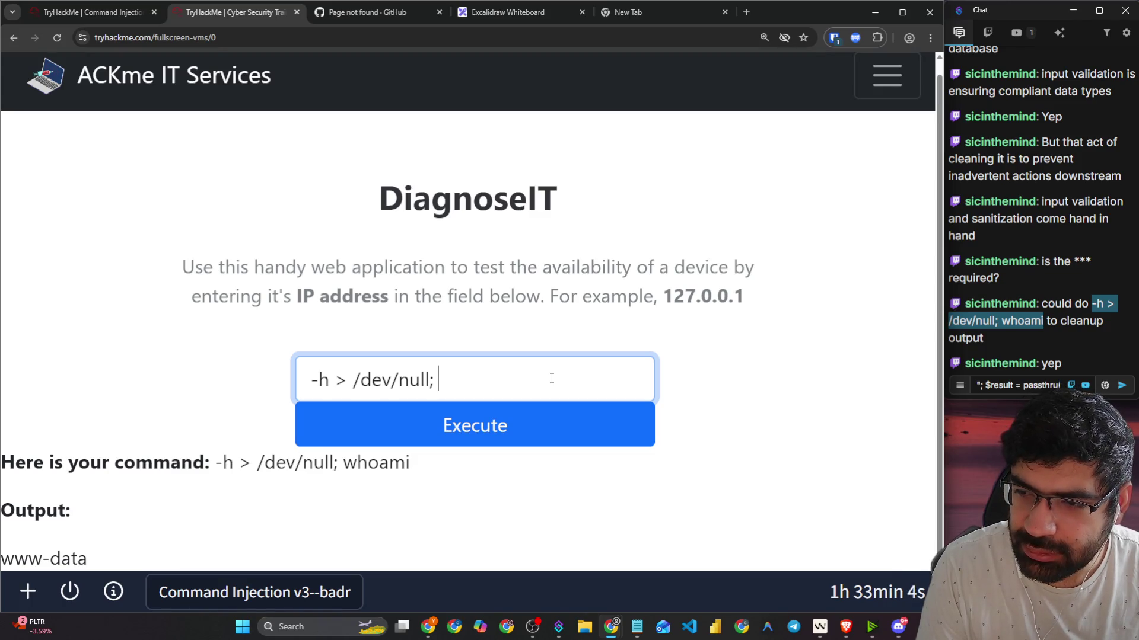
# Step: Run the payload '-h > /dev/null; cat /home/tryhackme/flag.txt' to print THM{COMMAND_INJECTION_COMPLETE}
pyautogui.write('eh')
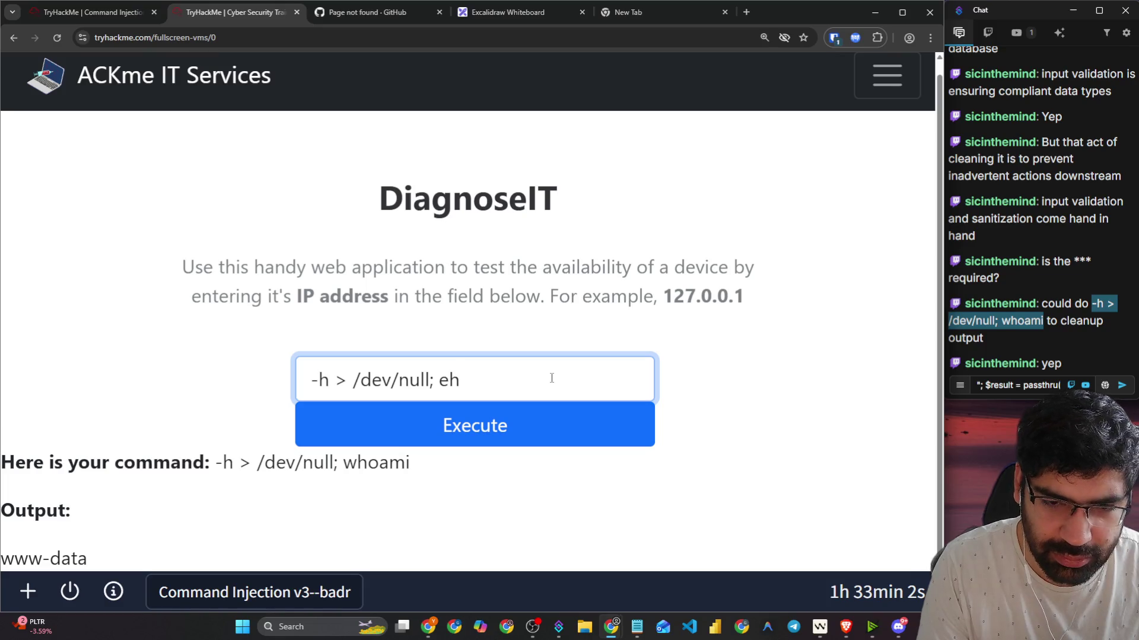
pyautogui.press('BackSpace')
pyautogui.press('BackSpace')
pyautogui.write('c')
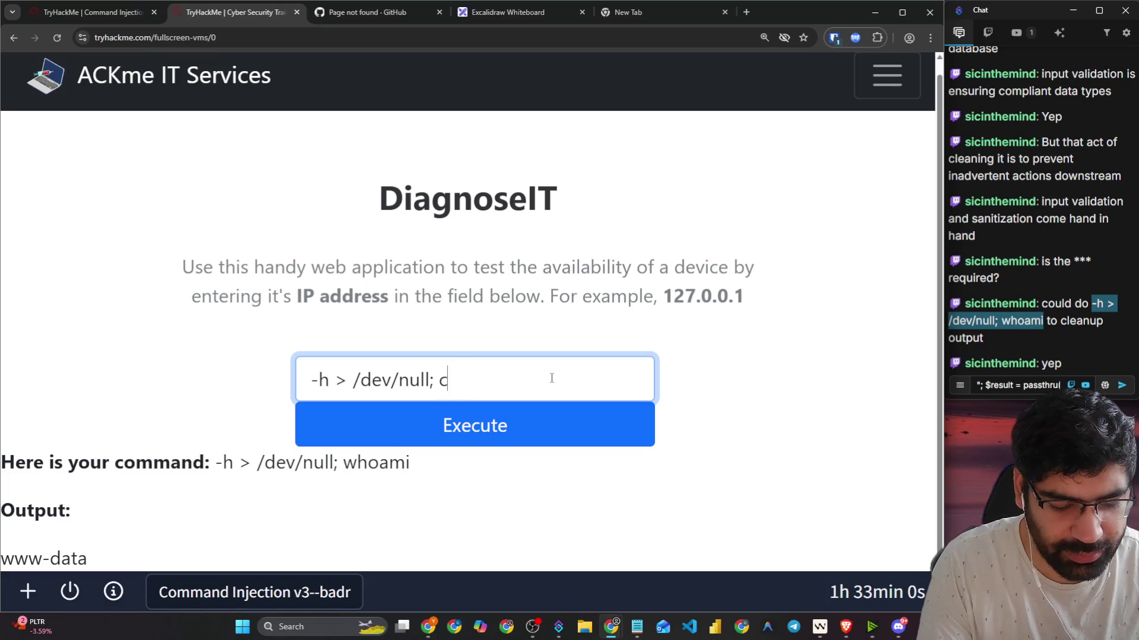
pyautogui.write('at /t')
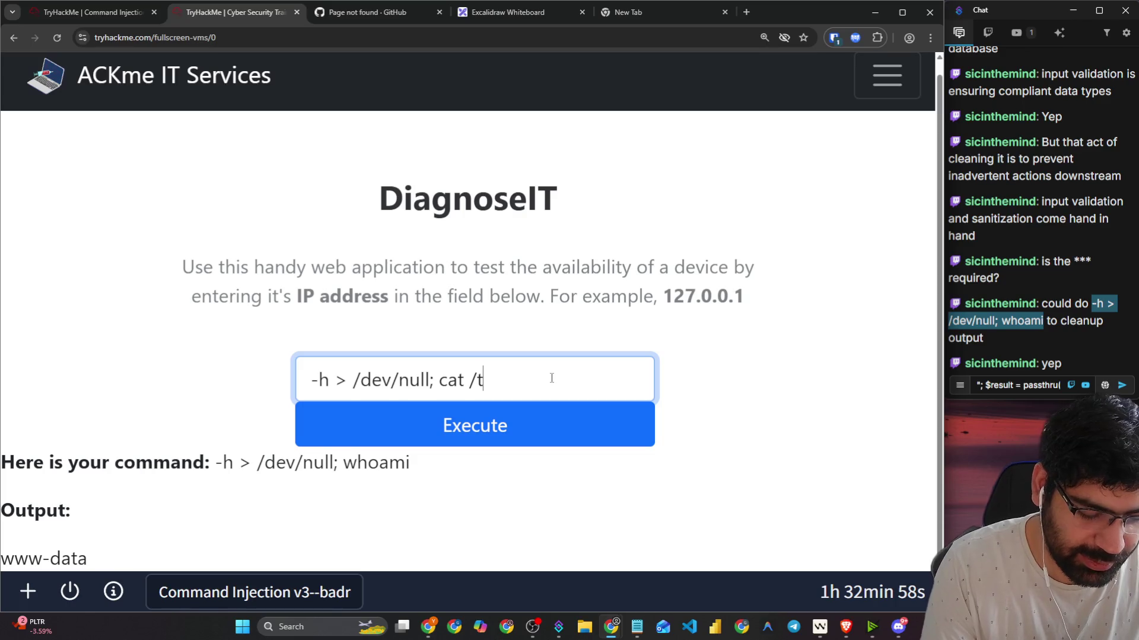
pyautogui.write('ryhackem')
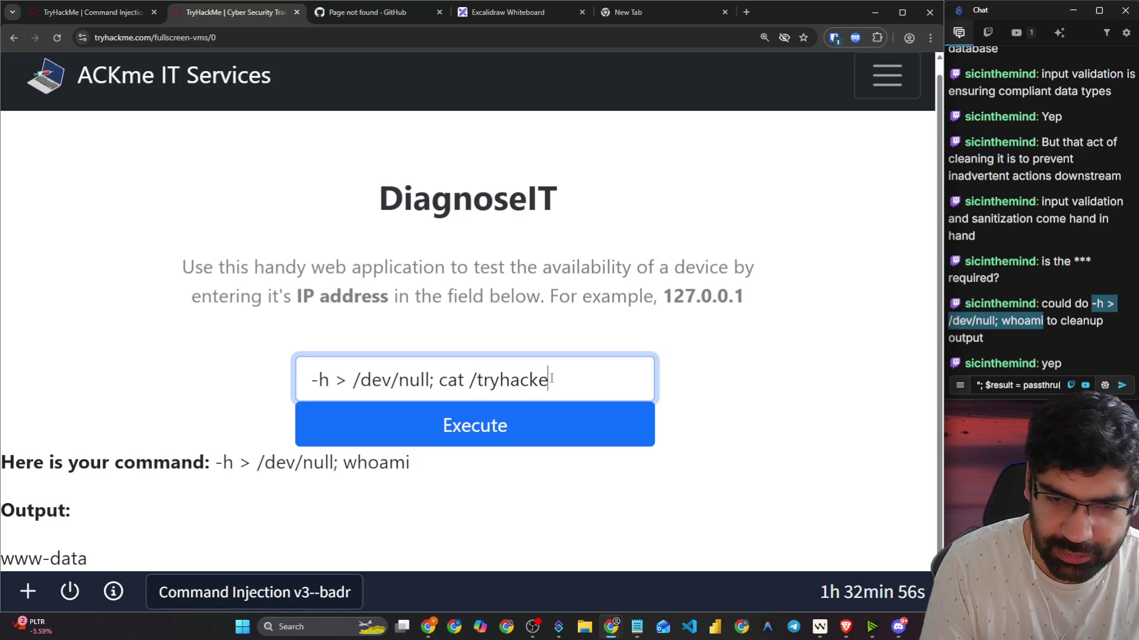
pyautogui.press('BackSpace')
pyautogui.press('BackSpace')
pyautogui.press('BackSpace')
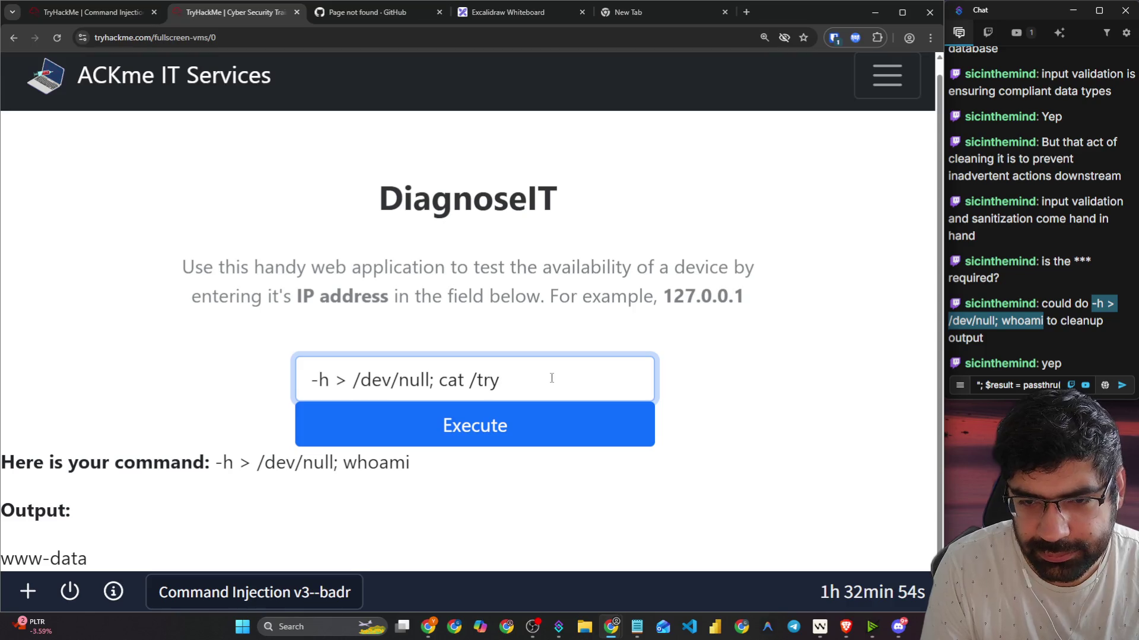
pyautogui.write('home')
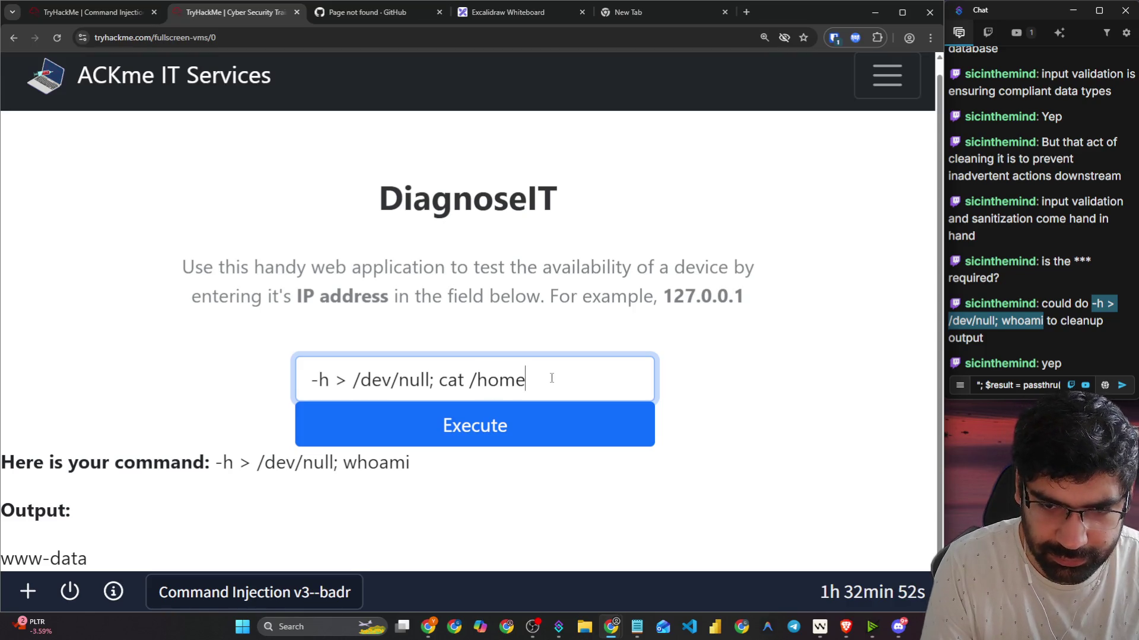
pyautogui.write('/tryhackme/')
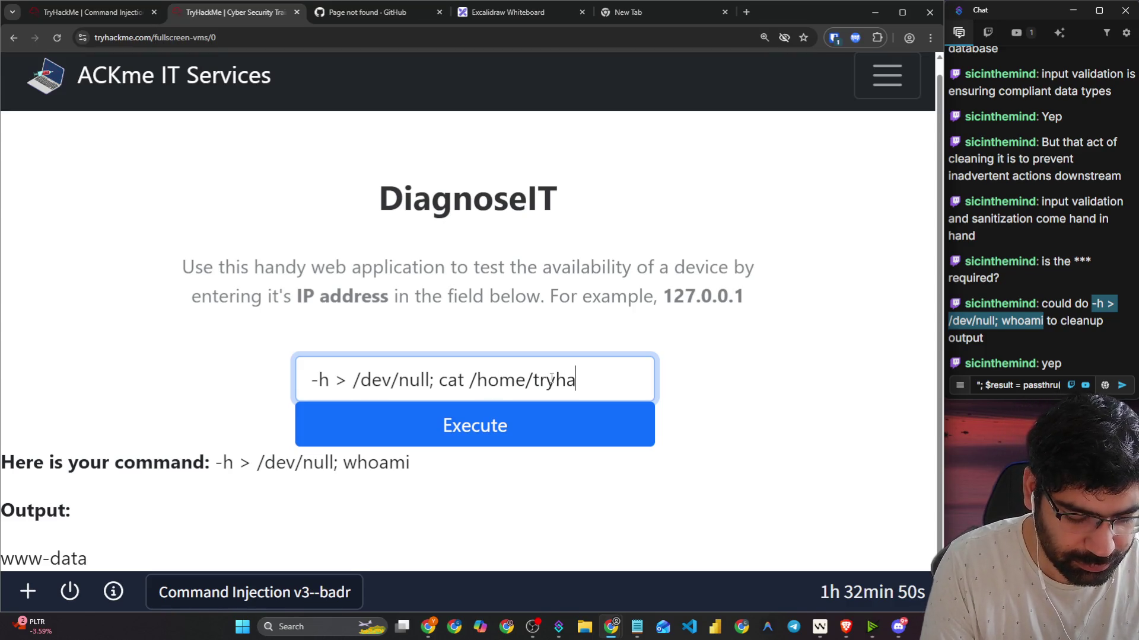
pyautogui.write('fl')
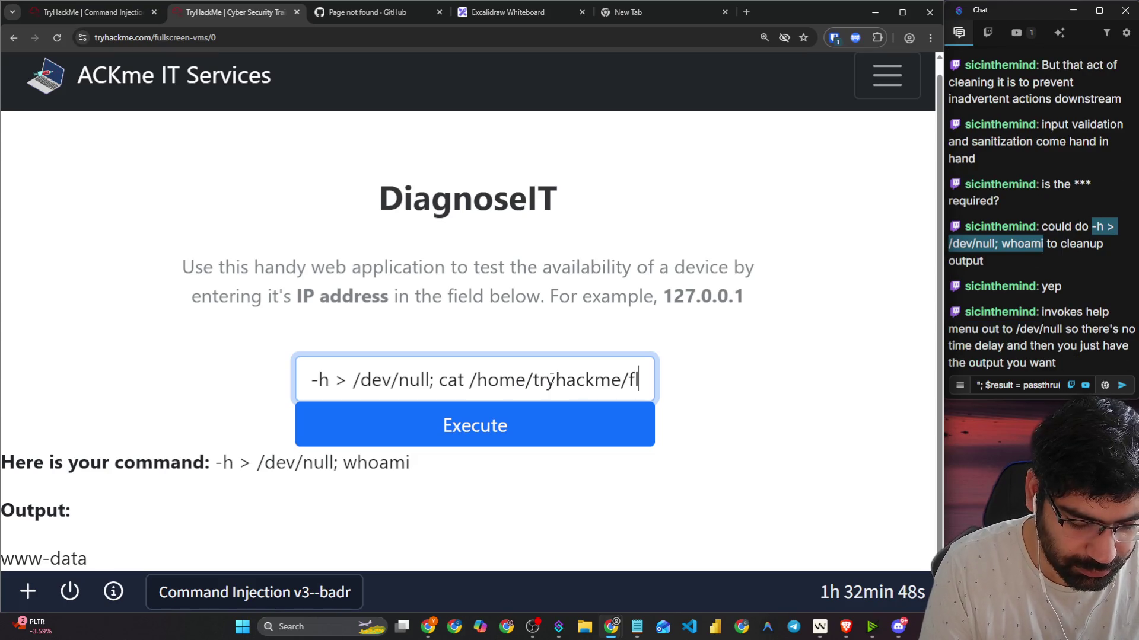
pyautogui.write('ag.txt')
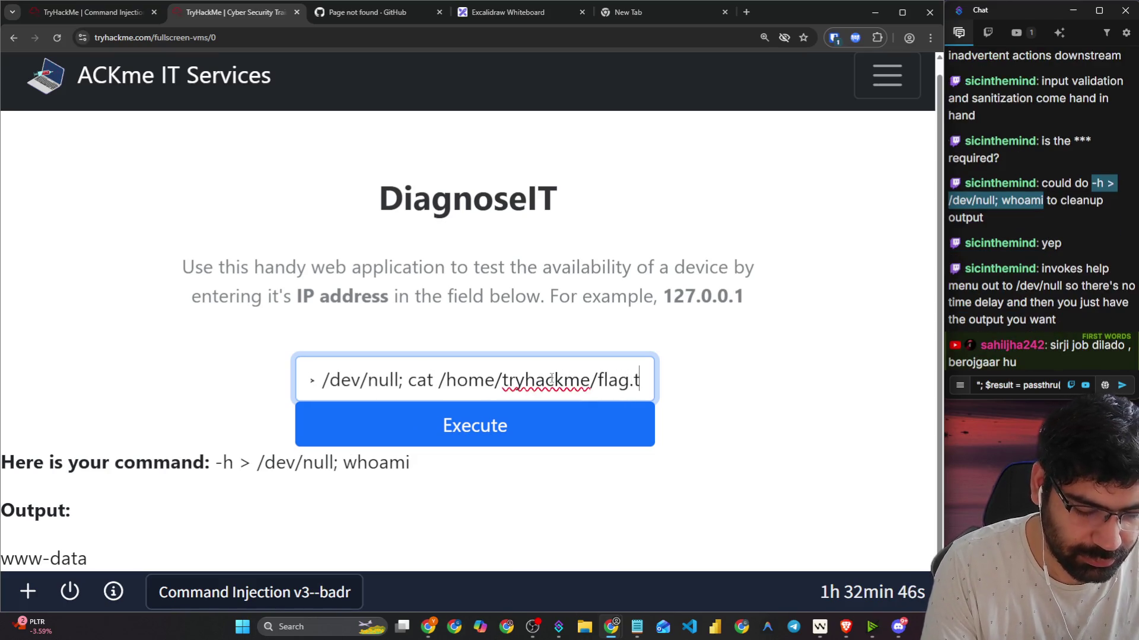
pyautogui.press('Return')
pyautogui.scroll(-1, 538, 394)
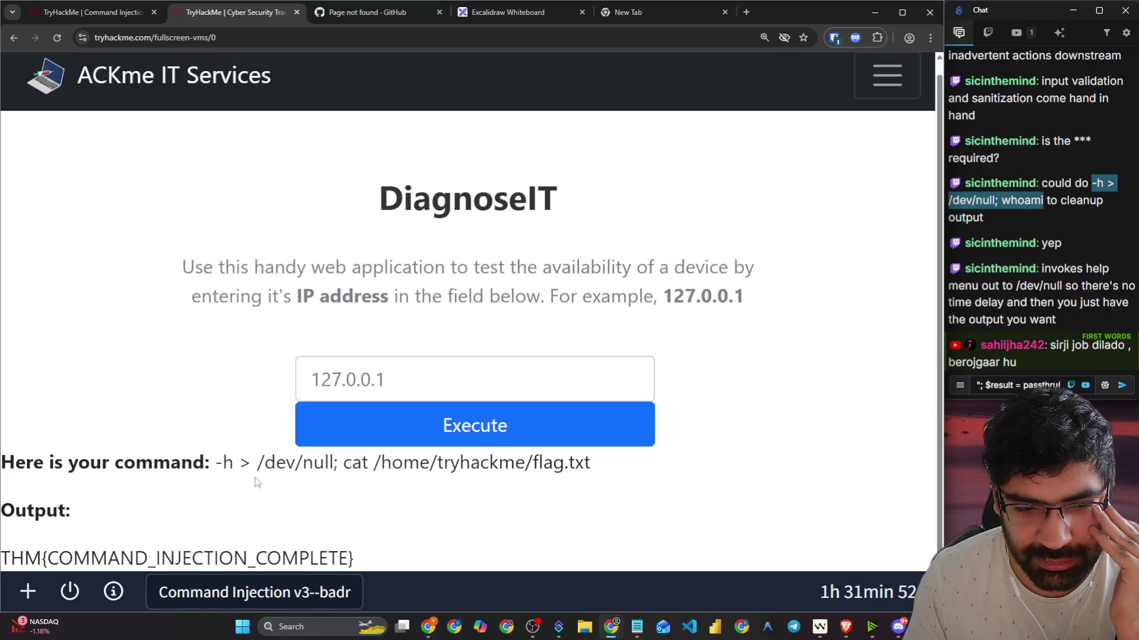
# Step: Highlight the start of the executed command and put focus back in the IP address field
pyautogui.moveTo(218, 462); pyautogui.dragTo(354, 463)
pyautogui.click(405, 539)
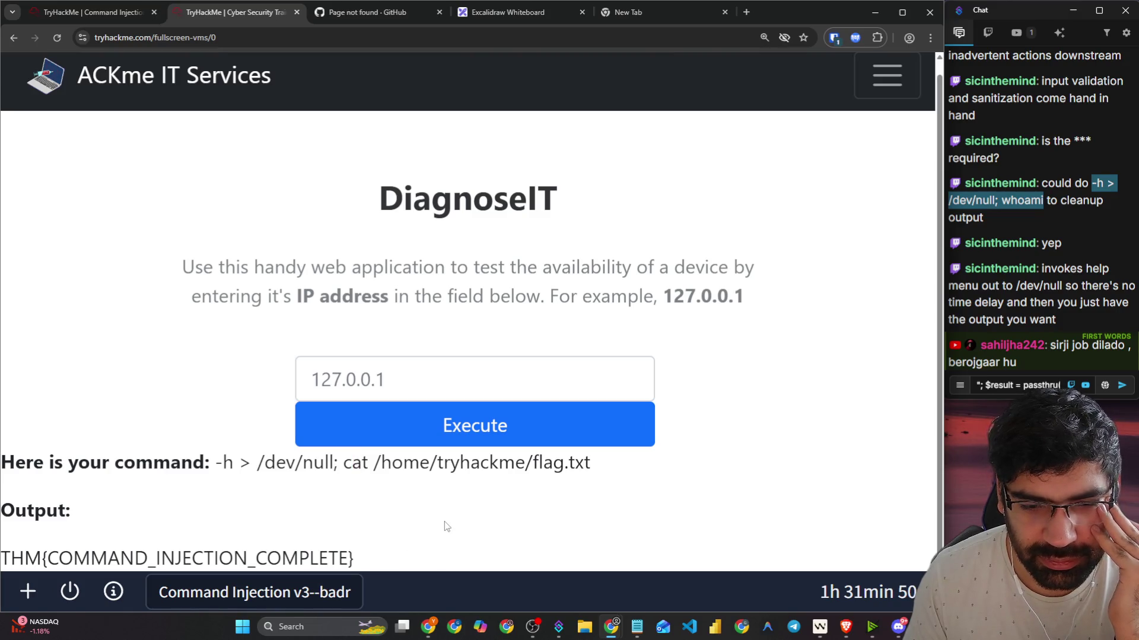
pyautogui.click(431, 365)
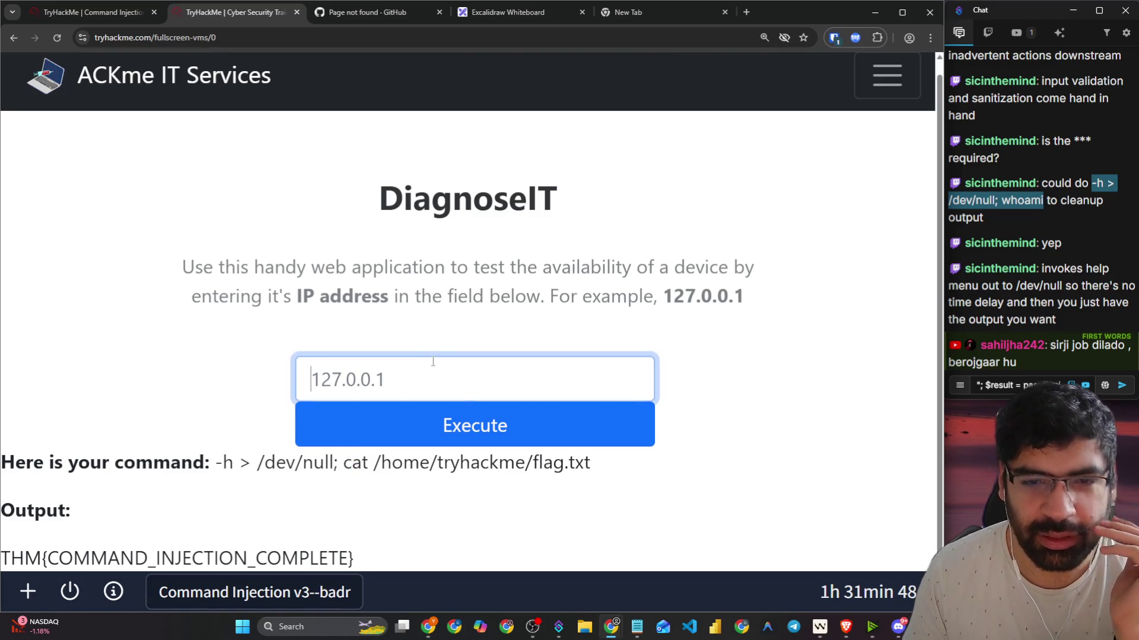
# Step: Return to the room page and expand the Task 6 Conclusion section
pyautogui.click(95, 20)
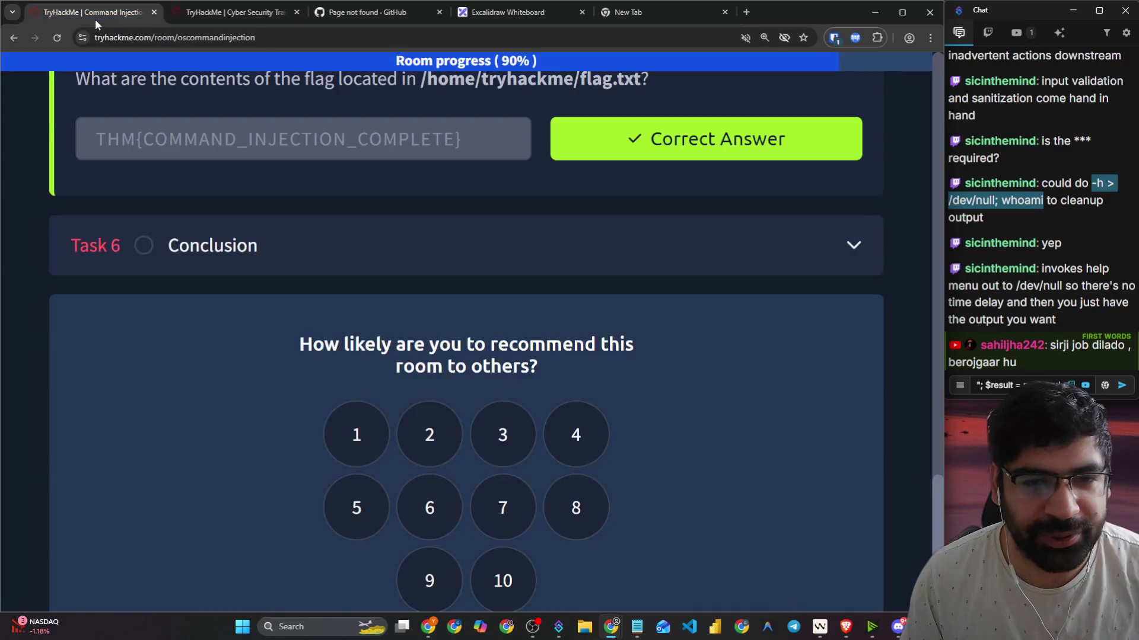
pyautogui.click(304, 237)
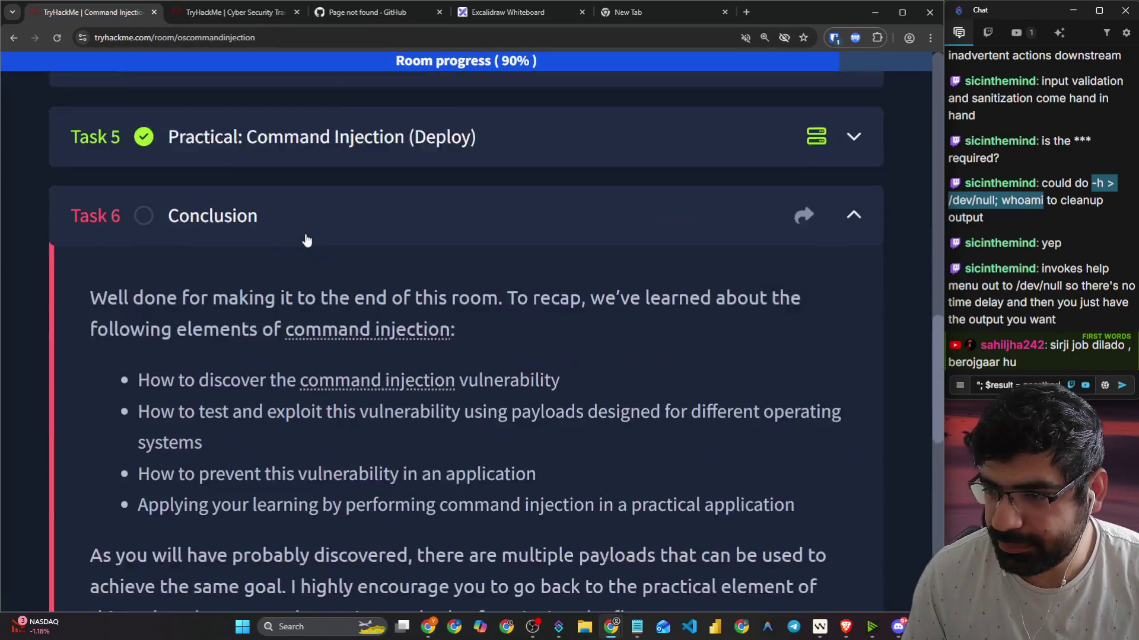
pyautogui.scroll(-4, 308, 239)
pyautogui.scroll(2, 306, 239)
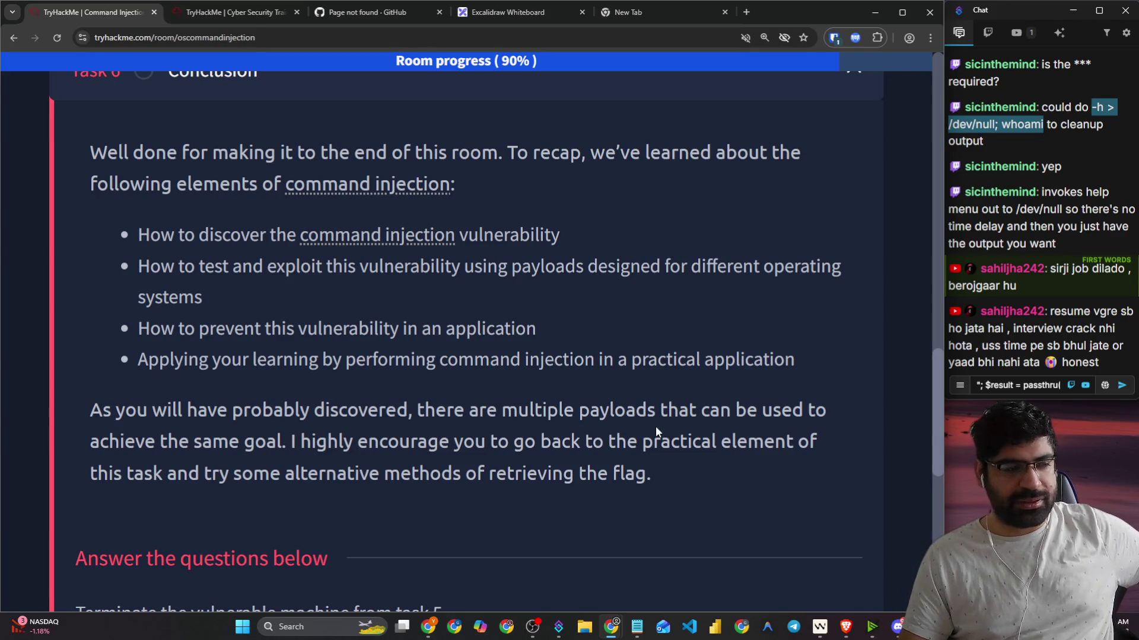
# Step: Clear the leftover text from the stream chat box and bring up the Discord server window
pyautogui.doubleClick(1000, 385)
pyautogui.hotkey('ctrl', 'a')
pyautogui.press('BackSpace')
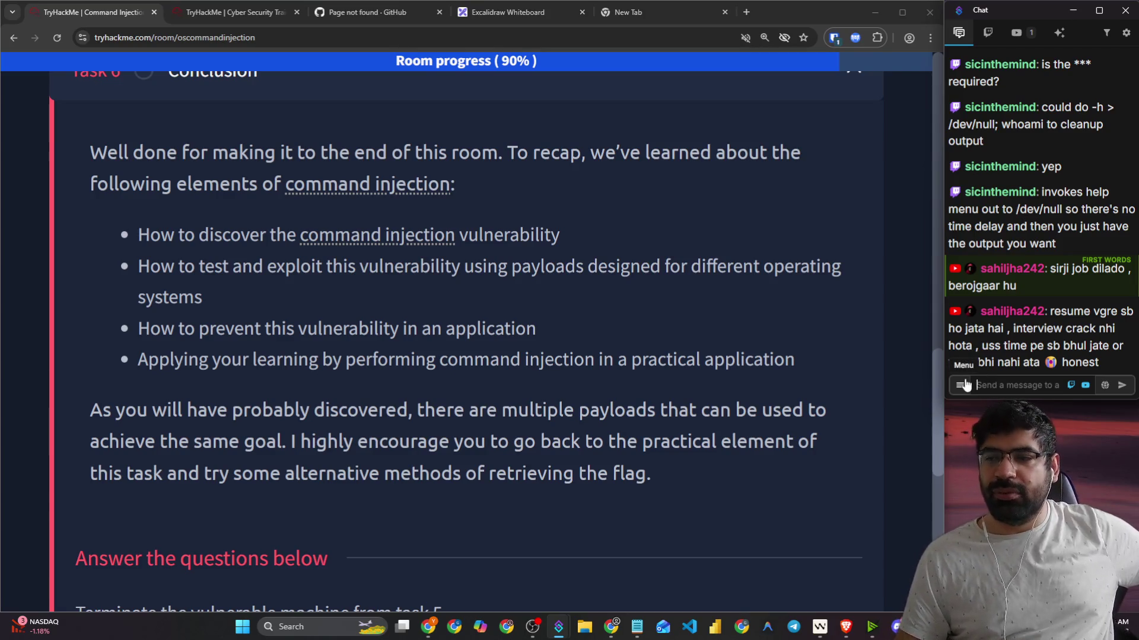
pyautogui.click(896, 626)
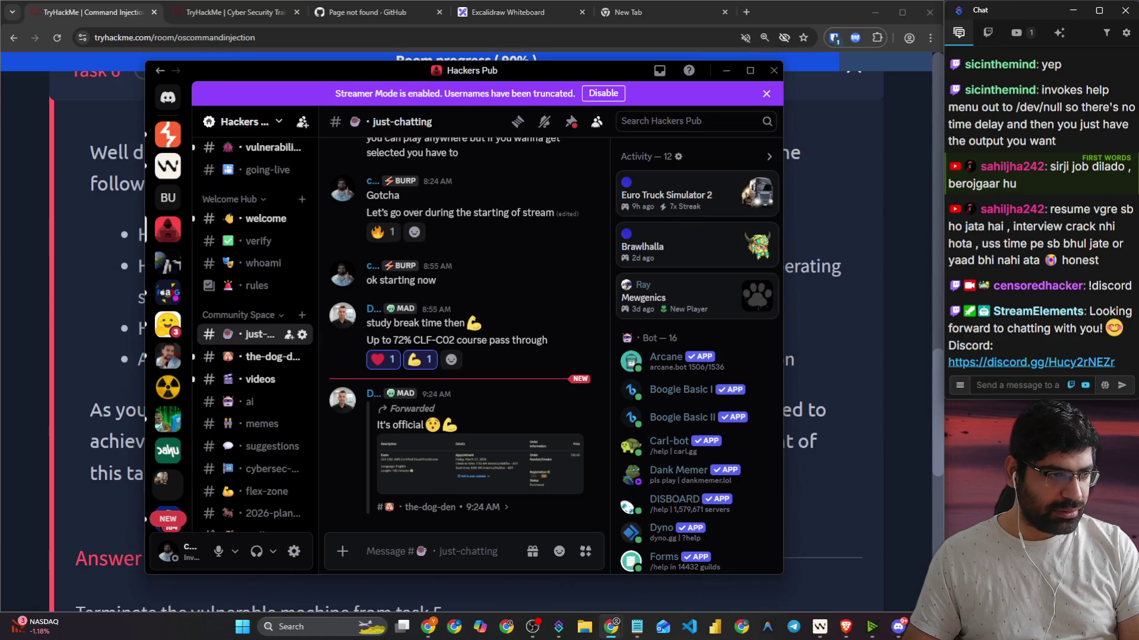
# Step: Move through Hackers Pub's #welcome-private, #just-chatting and #suggestions channels, then minimise Discord
pyautogui.hotkey('alt', 'shift', 'Down')
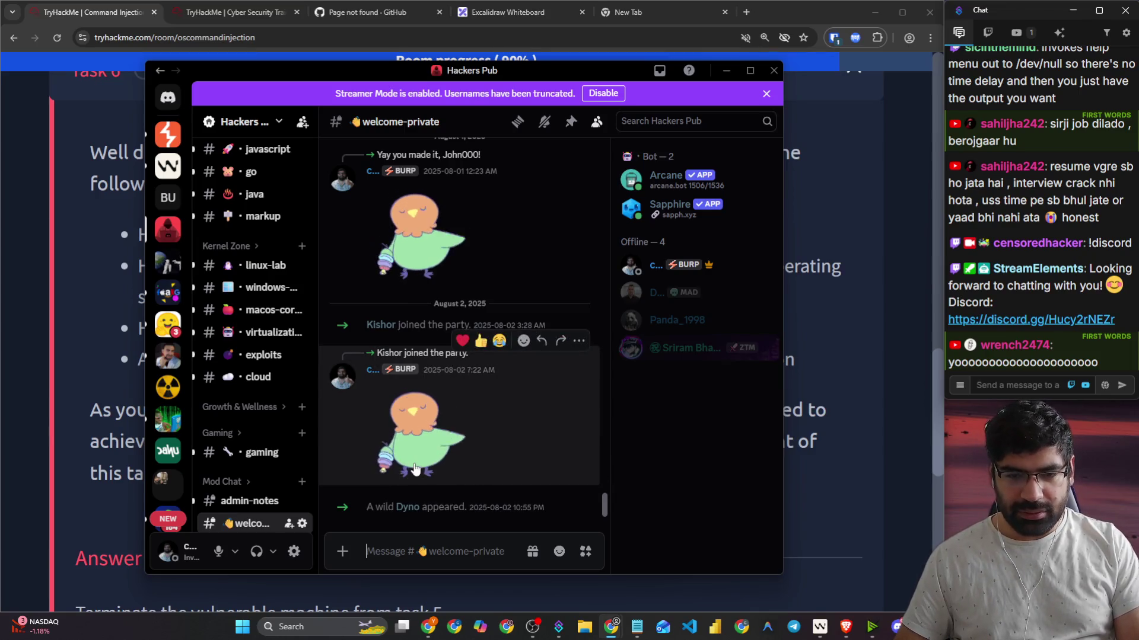
pyautogui.scroll(-1, 261, 415)
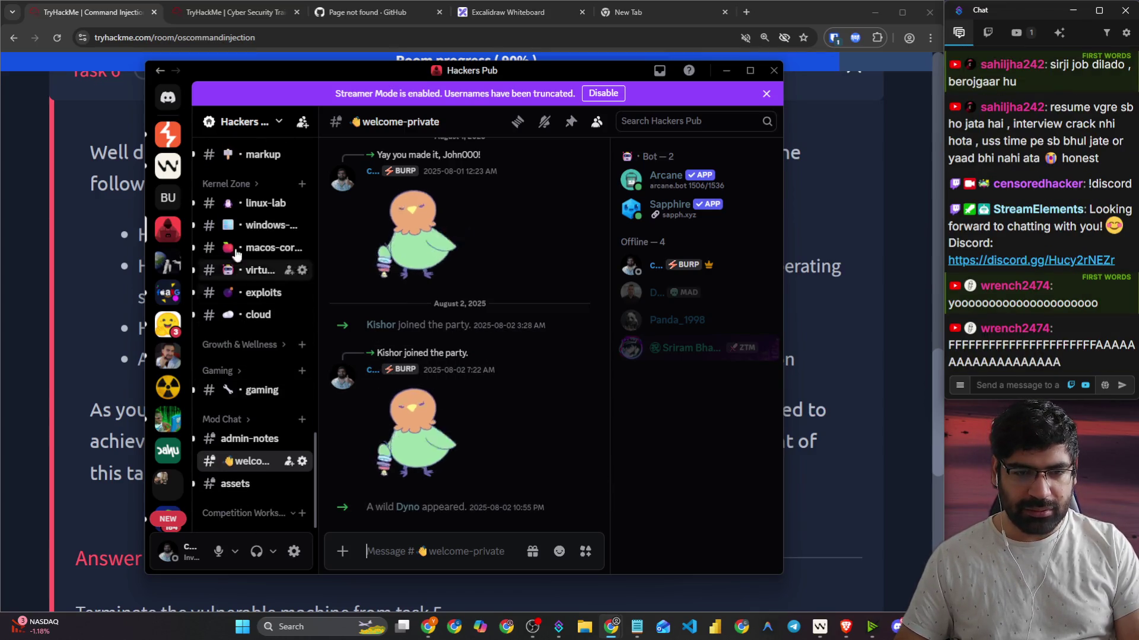
pyautogui.scroll(5, 276, 271)
pyautogui.scroll(4, 261, 284)
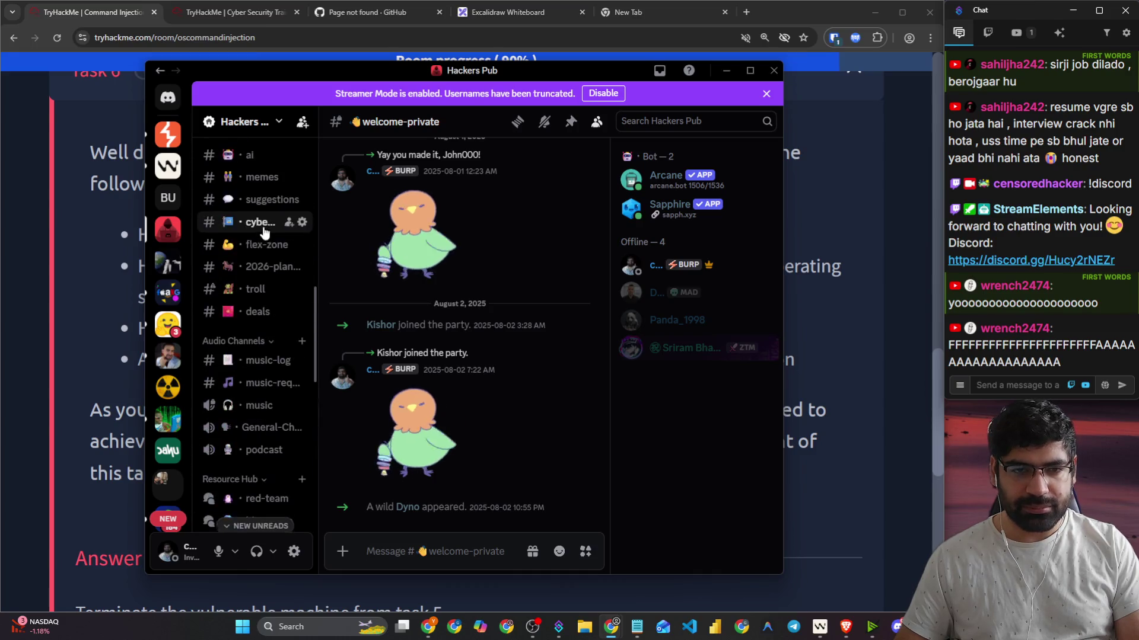
pyautogui.scroll(2, 257, 249)
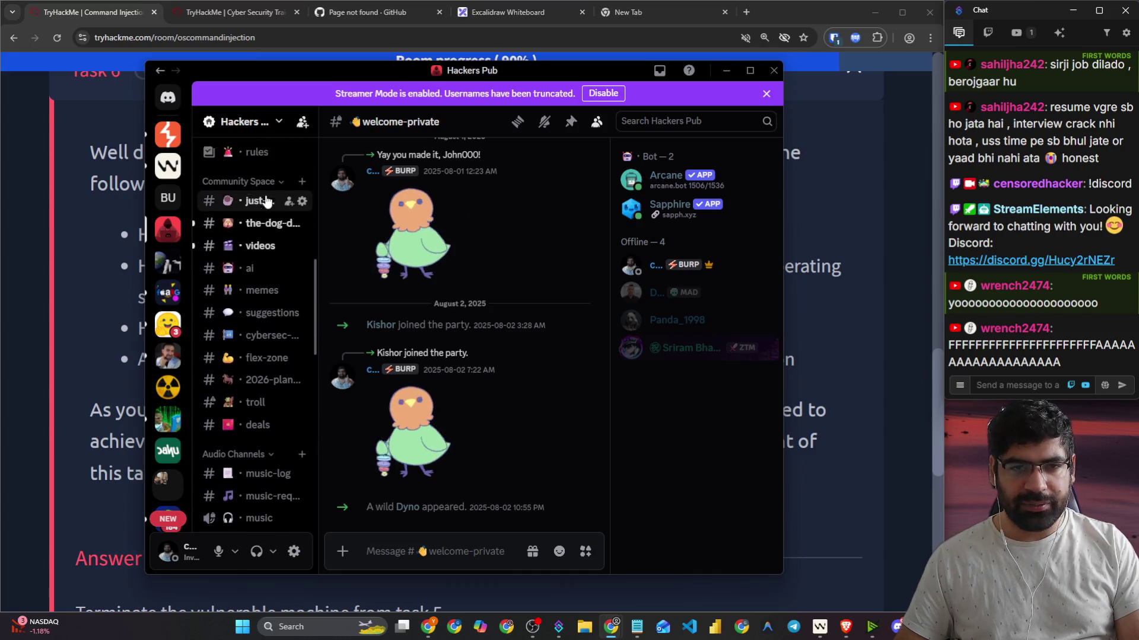
pyautogui.click(260, 209)
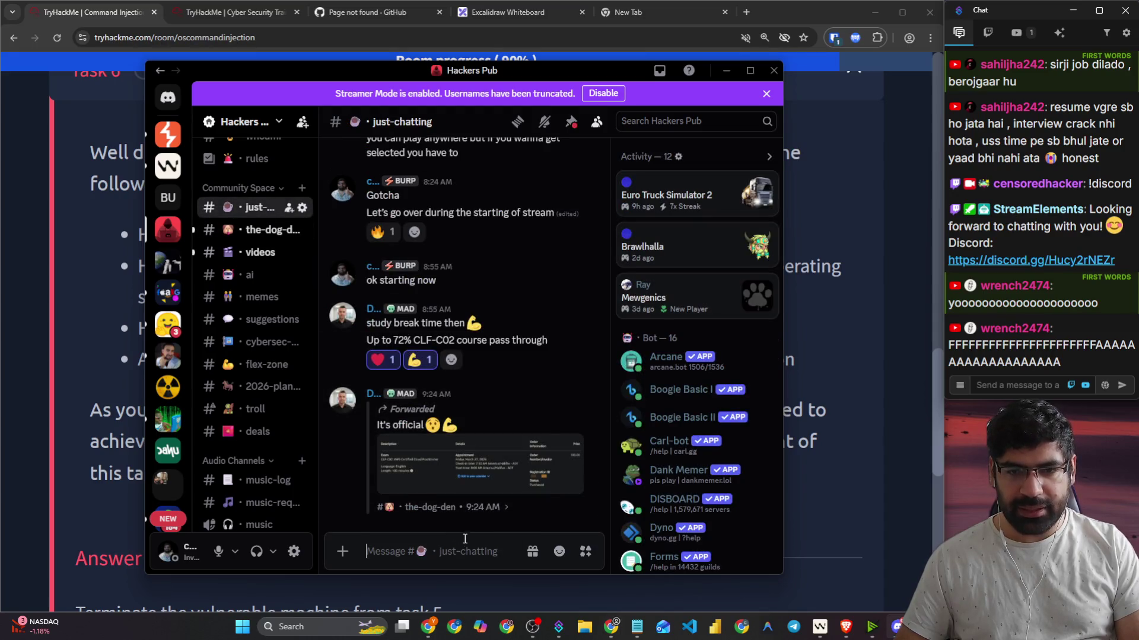
pyautogui.click(261, 320)
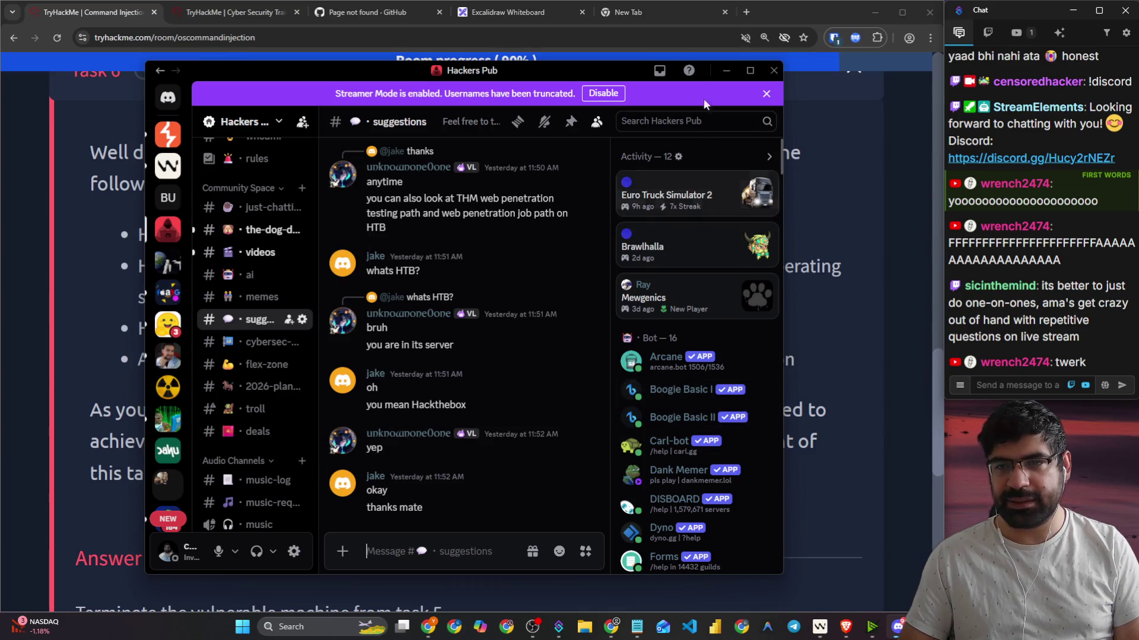
pyautogui.click(725, 70)
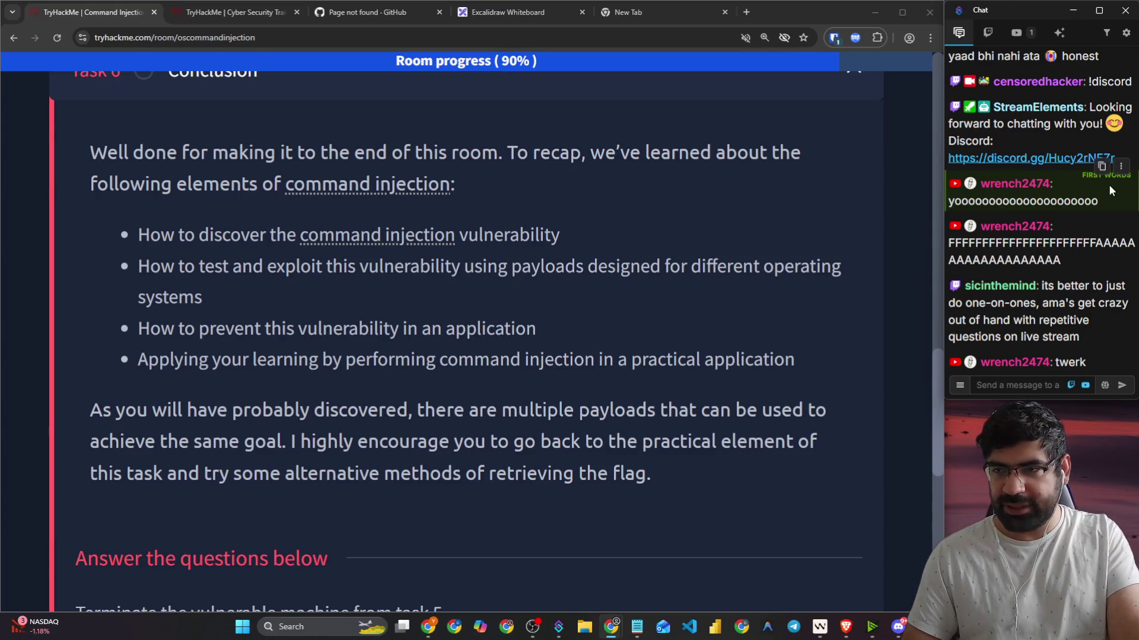
# Step: Highlight viewers' stream-chat messages, including the phrases 'can aggregate your' and 'you're not answering'
pyautogui.scroll(3, 1091, 189)
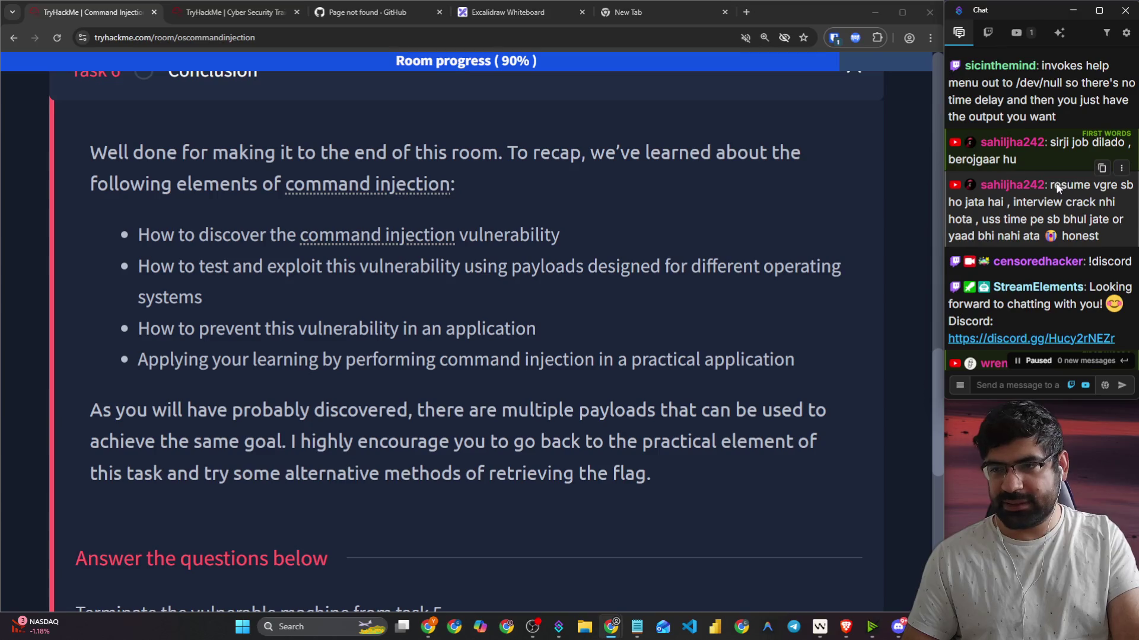
pyautogui.click(1047, 149)
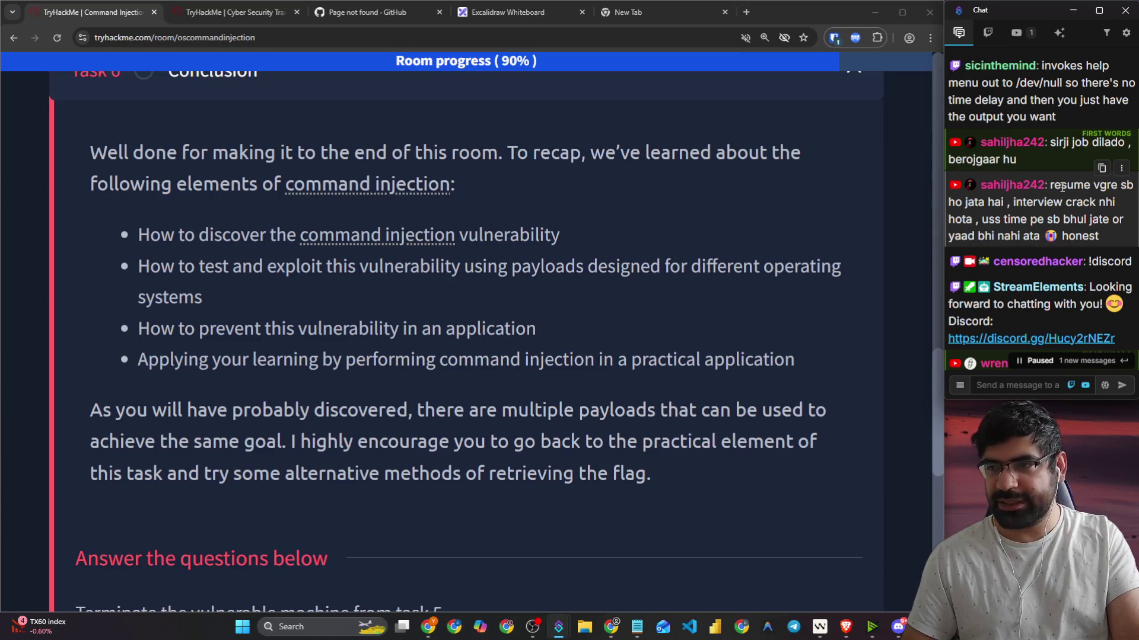
pyautogui.moveTo(1013, 202)
pyautogui.mouseDown()
pyautogui.moveTo(1124, 209)
pyautogui.moveTo(1122, 222)
pyautogui.mouseUp()
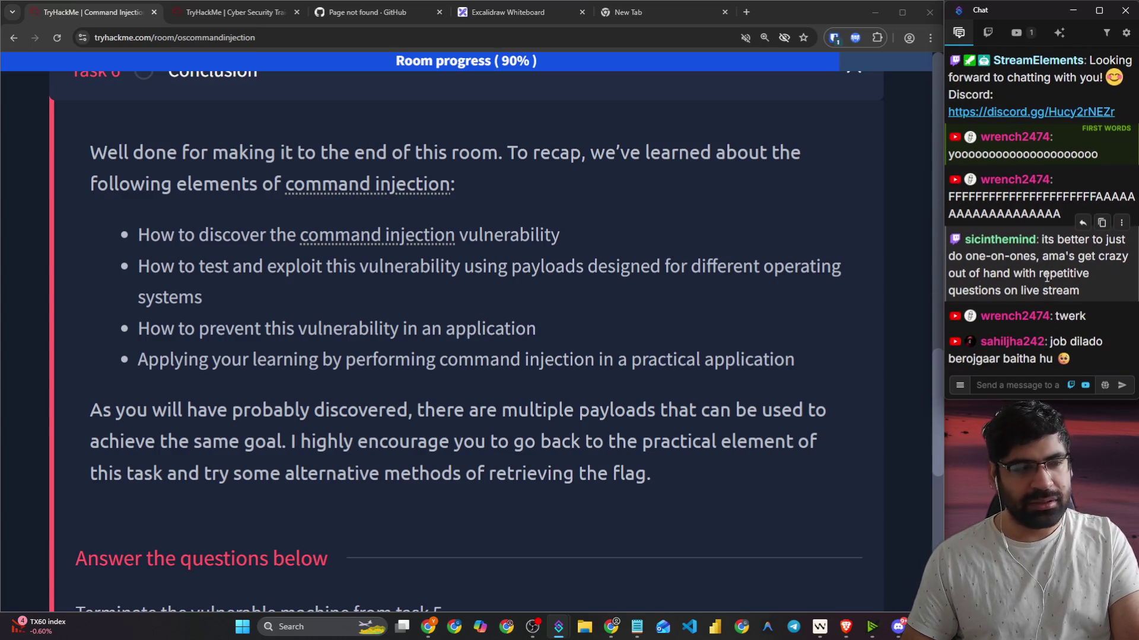
pyautogui.click(1032, 388)
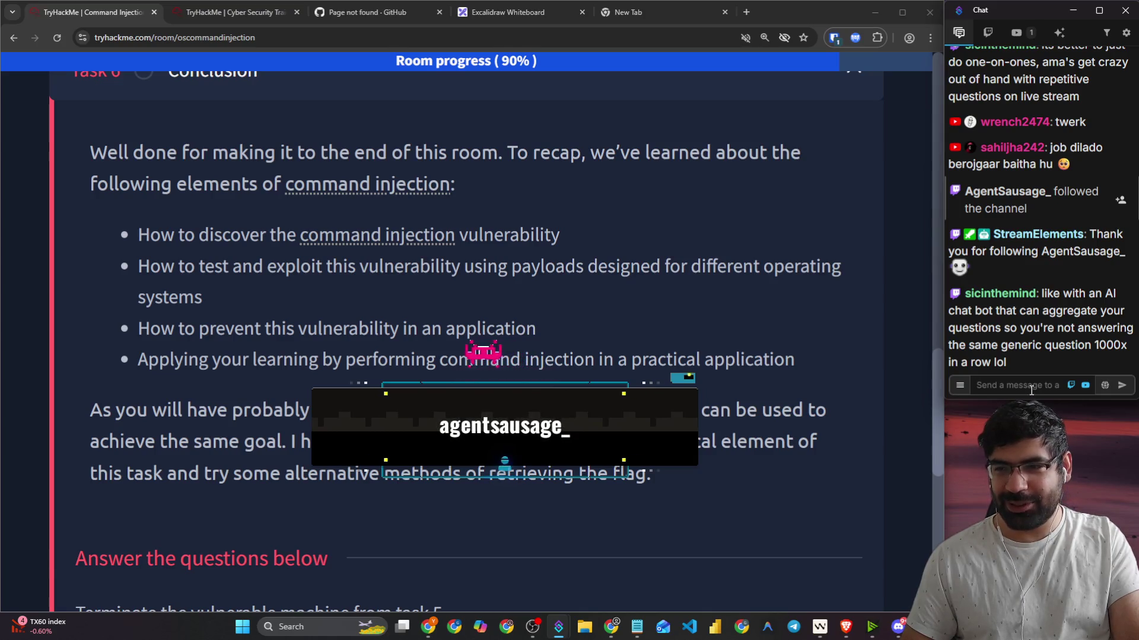
pyautogui.tripleClick(1016, 308)
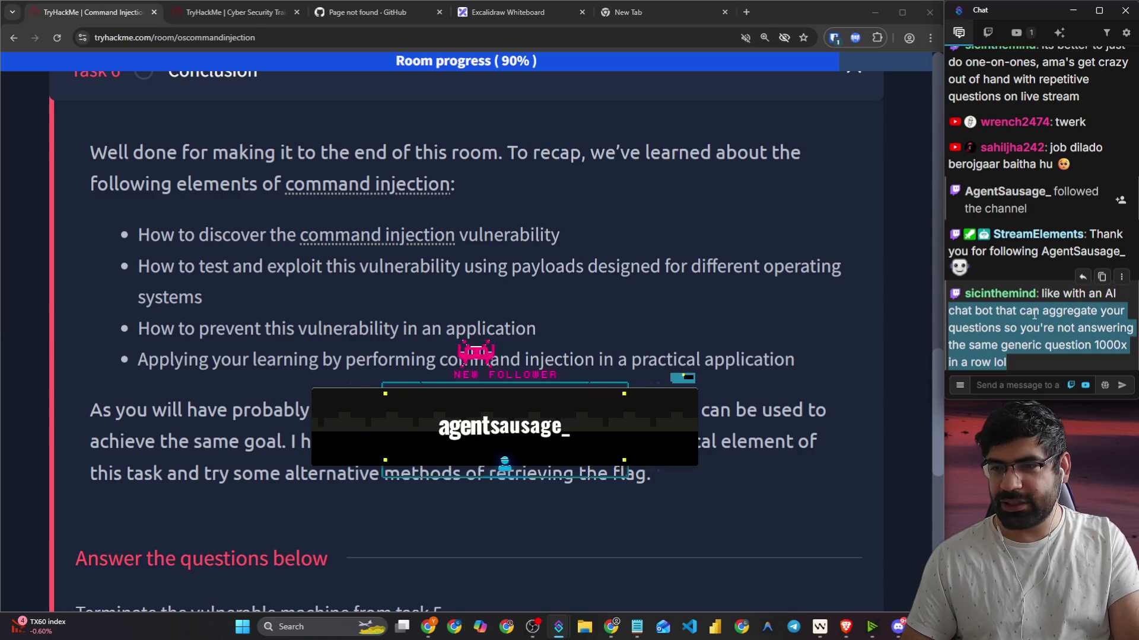
pyautogui.click(1017, 309)
pyautogui.moveTo(1017, 308); pyautogui.dragTo(1113, 310)
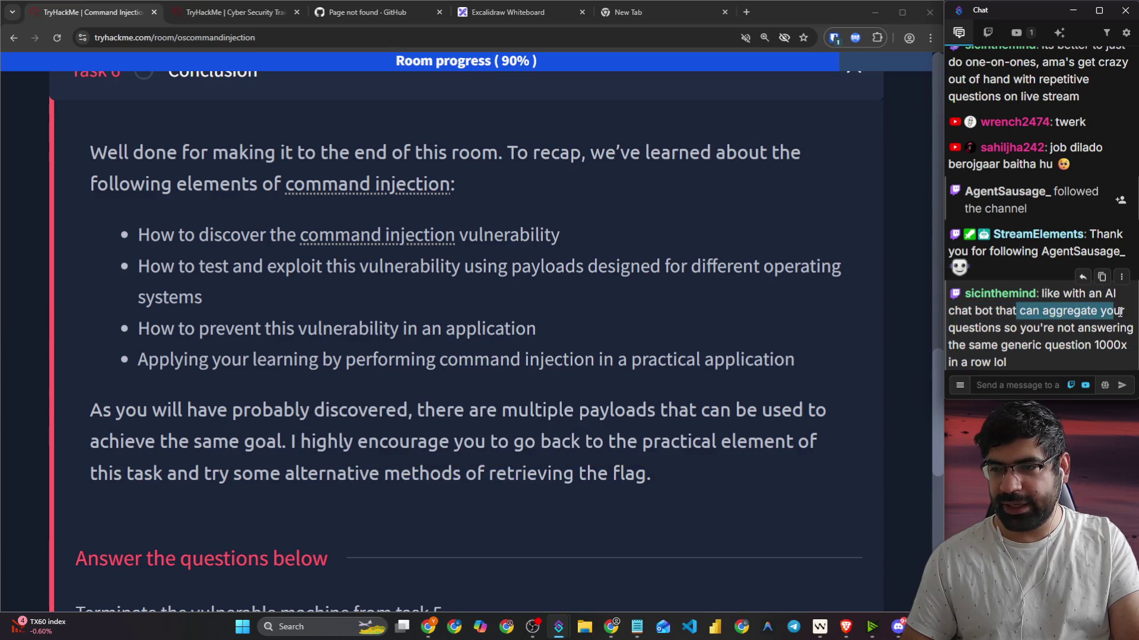
pyautogui.moveTo(1018, 328); pyautogui.dragTo(1132, 328)
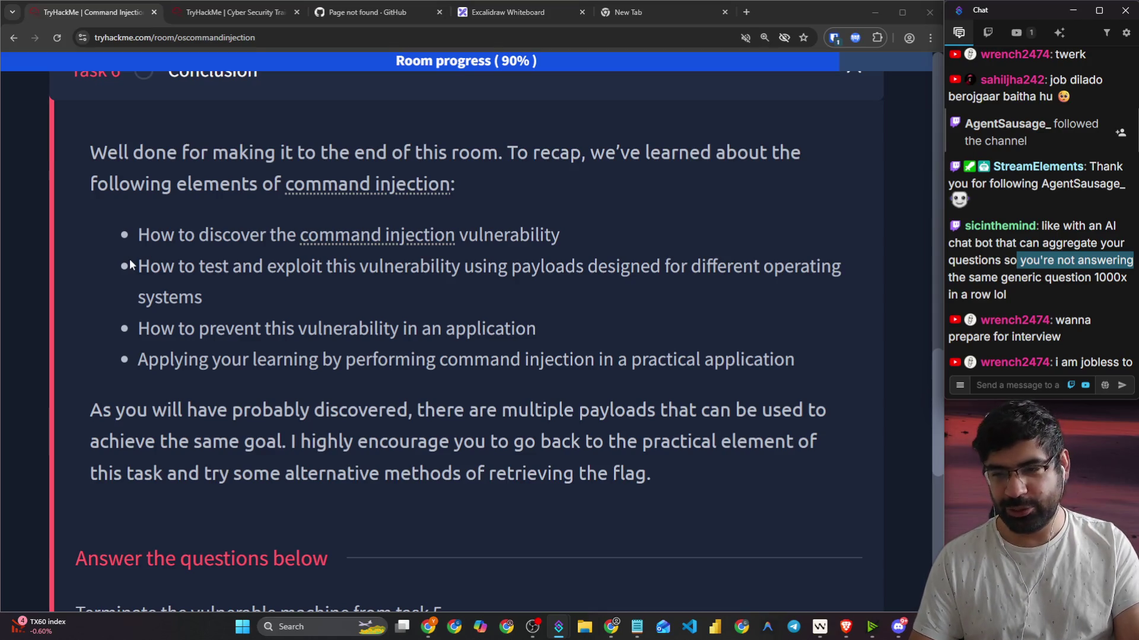
# Step: Scroll the room page up to the Task 6 Conclusion heading and start a stream-chat message
pyautogui.click(172, 227)
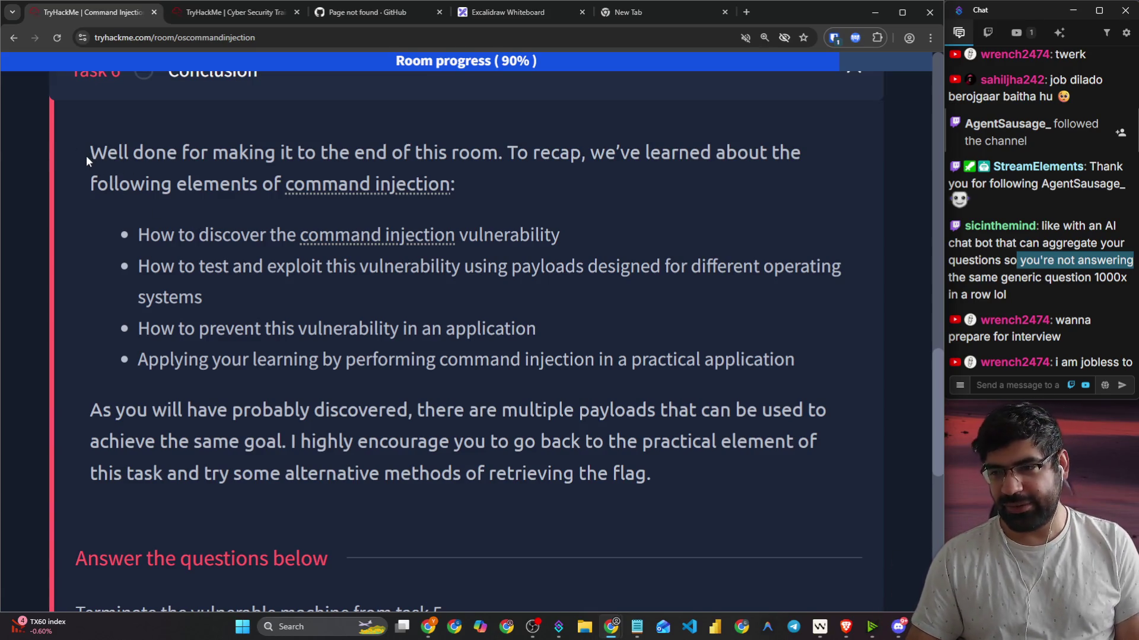
pyautogui.scroll(1, 115, 187)
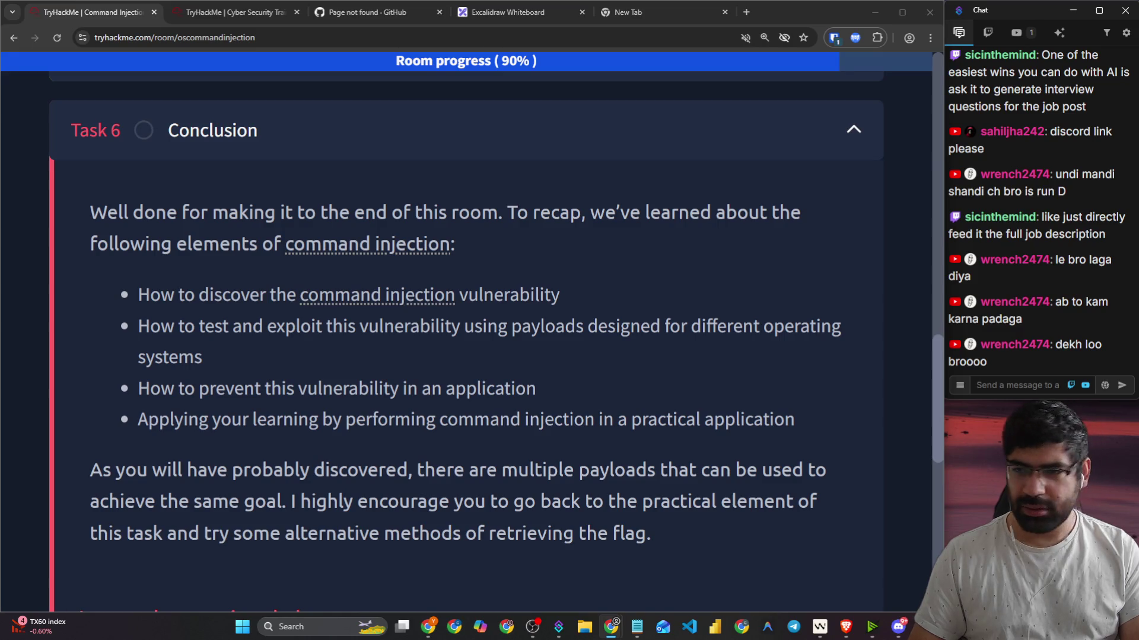
pyautogui.click(1020, 388)
# Step: Post 'Looking forward to chatting with you!' with the Discord invite in the stream chat
pyautogui.write('Looking forward to cl')
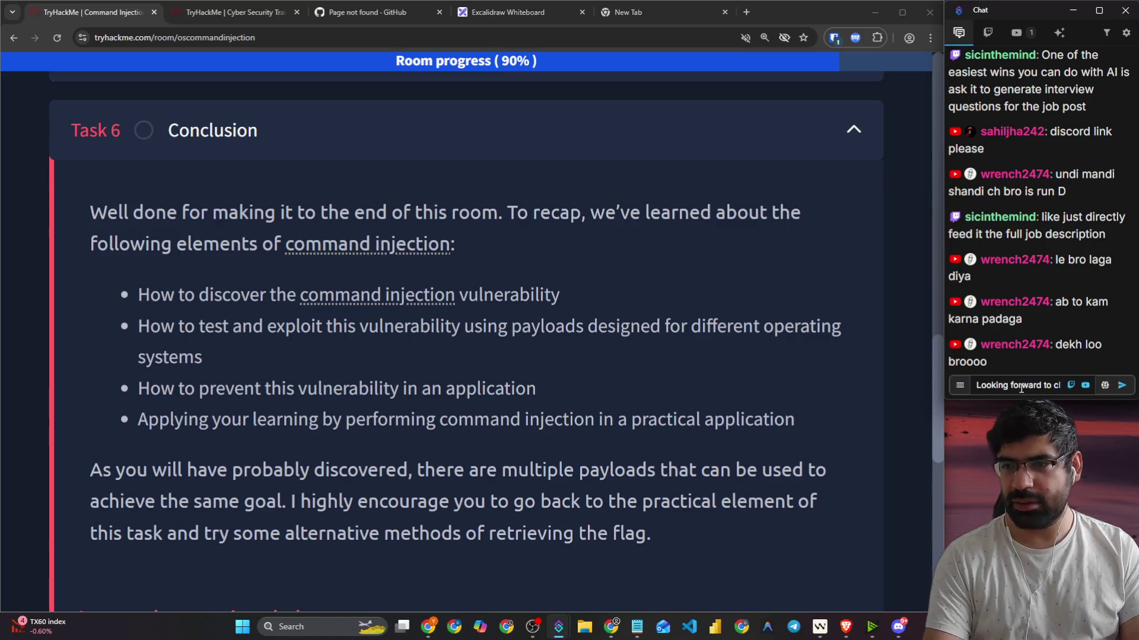
pyautogui.press('Return')
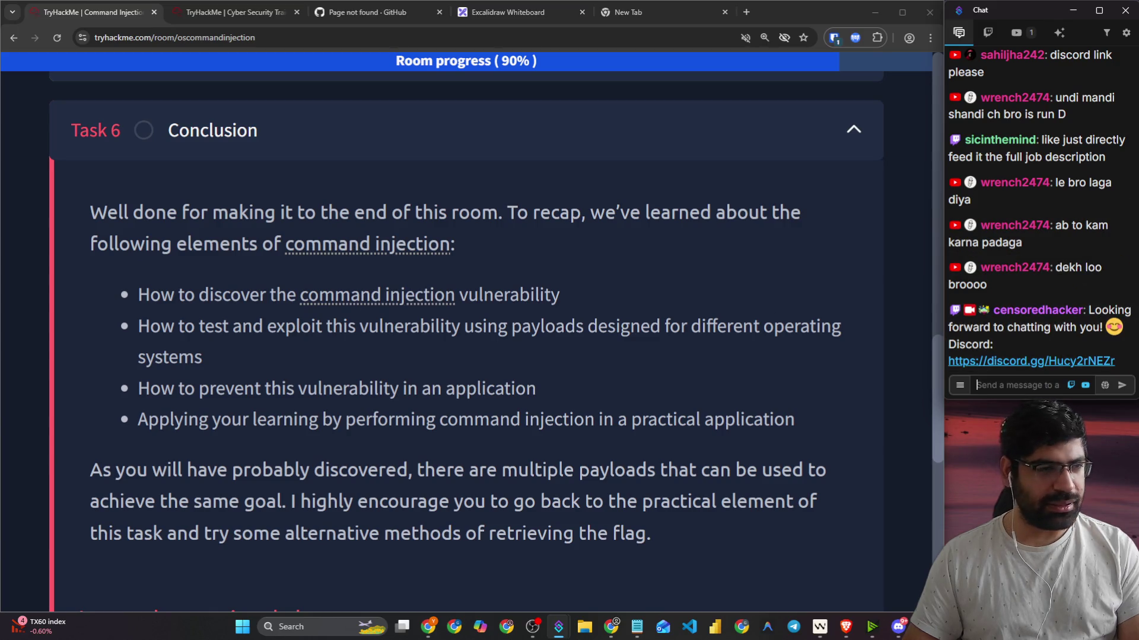
pyautogui.hotkey('alt', 'Tab')
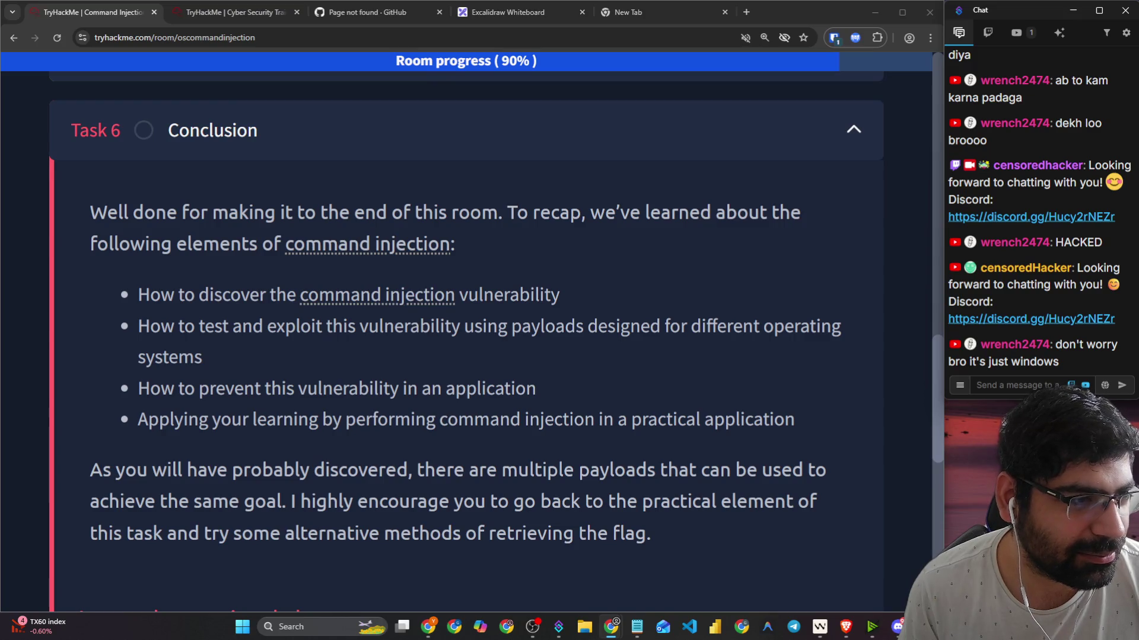
# Step: Highlight the opening lines of the Task 6 Conclusion recap, then clear the selection
pyautogui.click(468, 346)
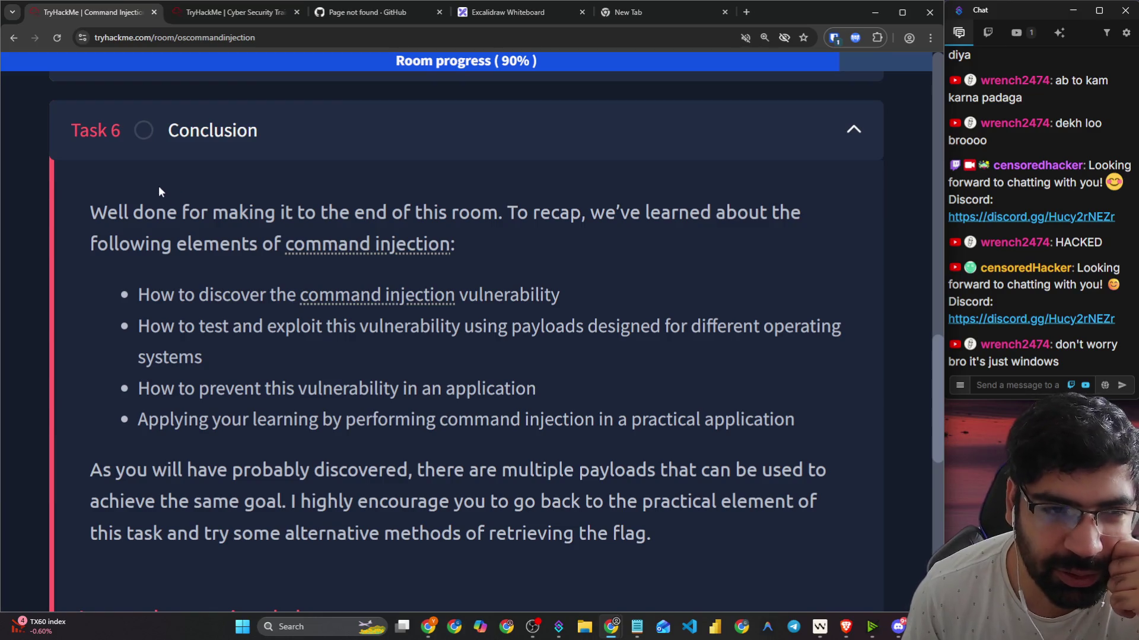
pyautogui.moveTo(88, 214); pyautogui.dragTo(814, 217)
pyautogui.moveTo(230, 244); pyautogui.dragTo(496, 241)
pyautogui.click(574, 244)
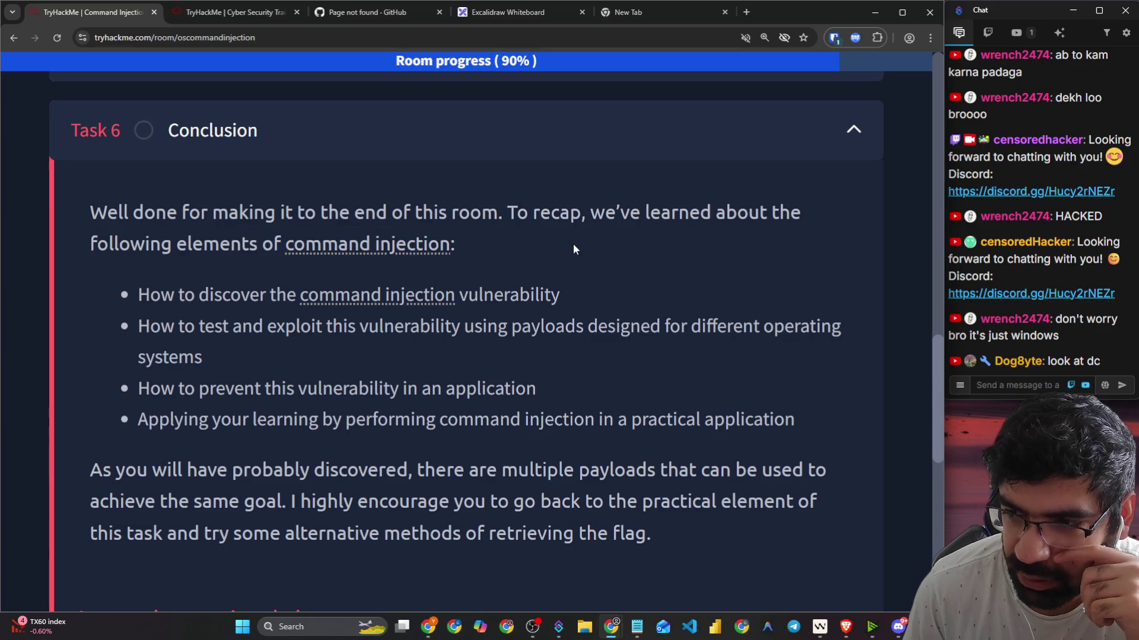
# Step: Open Discord's #just-chatting channel and view, then close, the forwarded exam receipt image
pyautogui.click(898, 627)
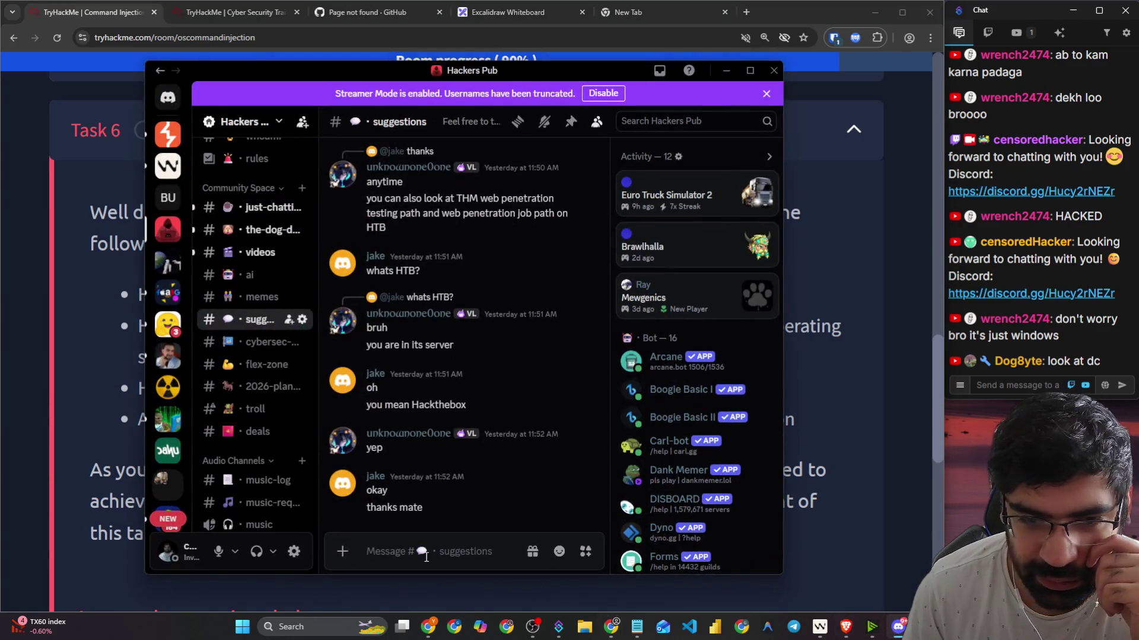
pyautogui.click(260, 207)
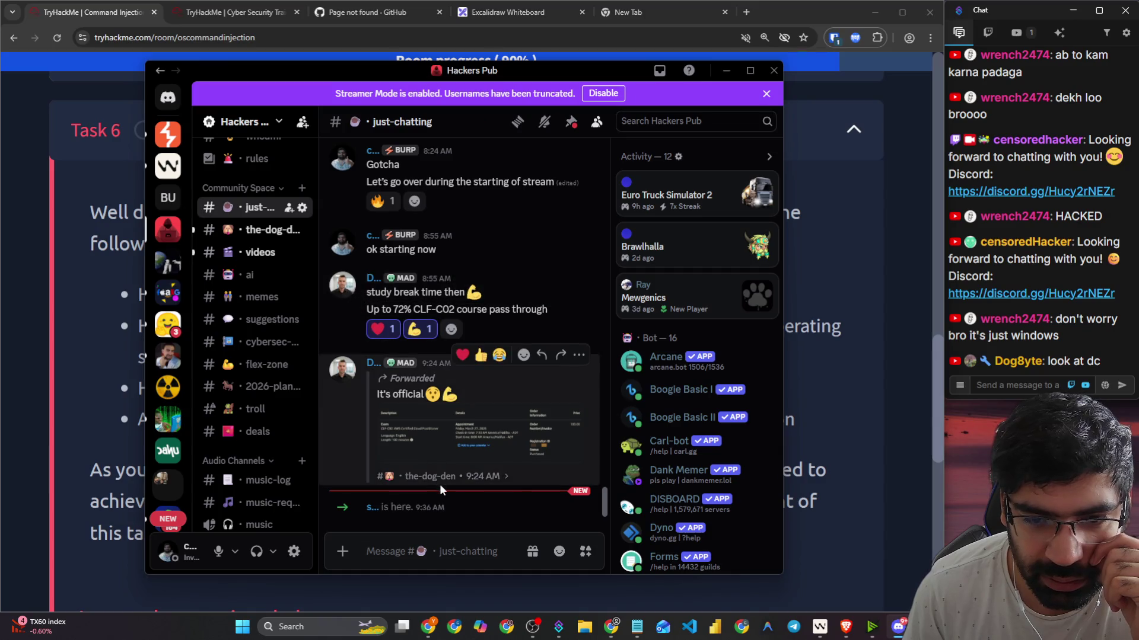
pyautogui.click(427, 445)
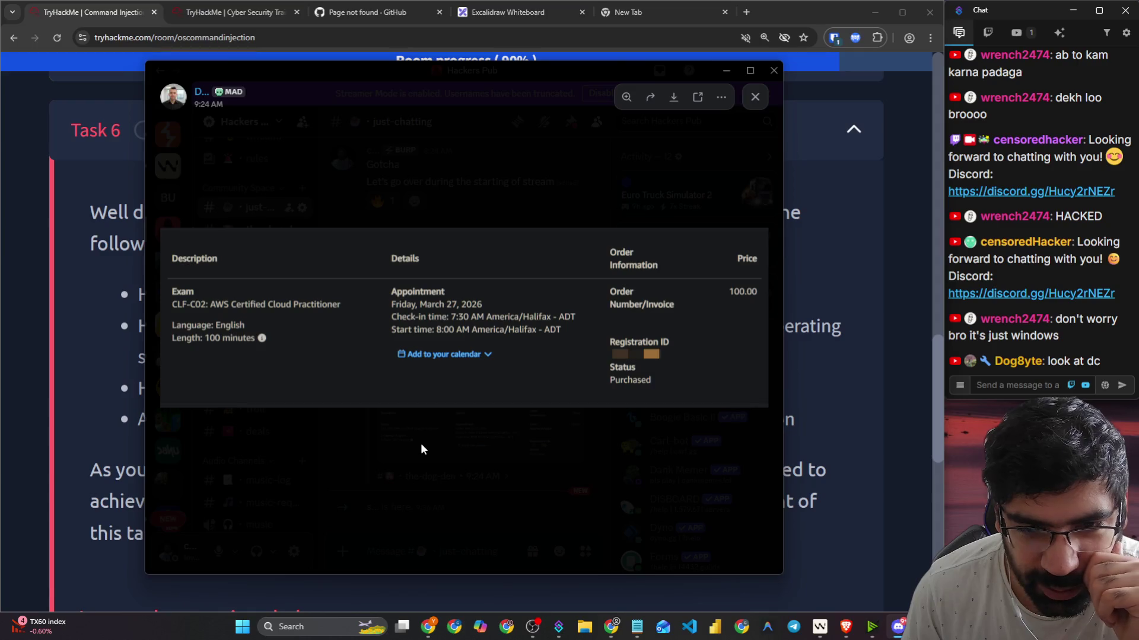
pyautogui.click(430, 441)
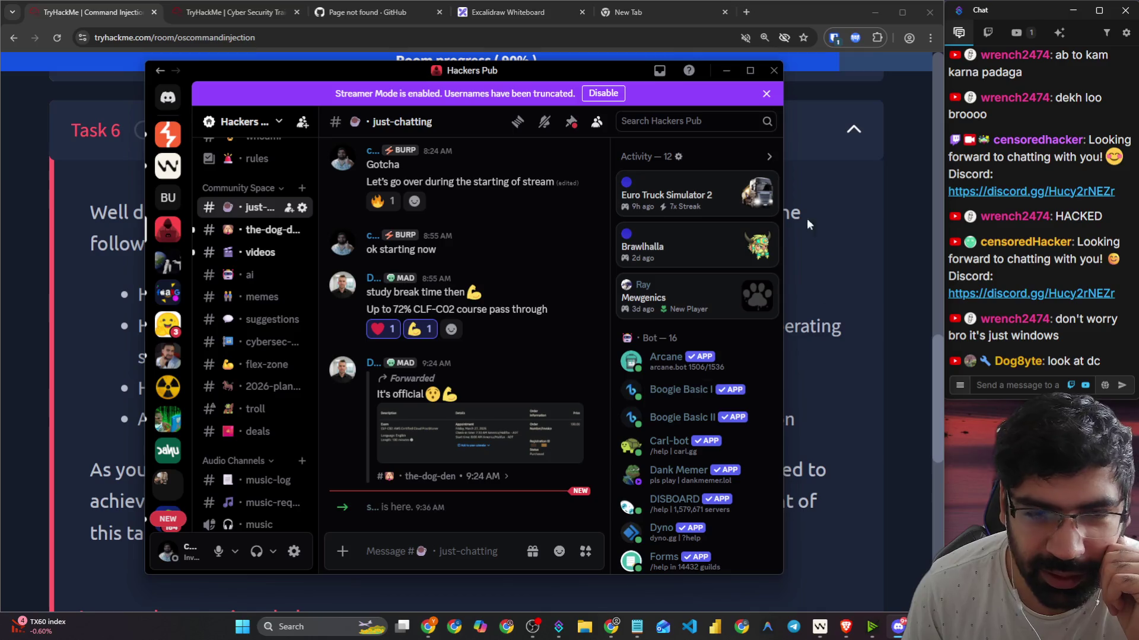
# Step: Scroll through the channel and minimise the Discord window
pyautogui.scroll(-4, 272, 338)
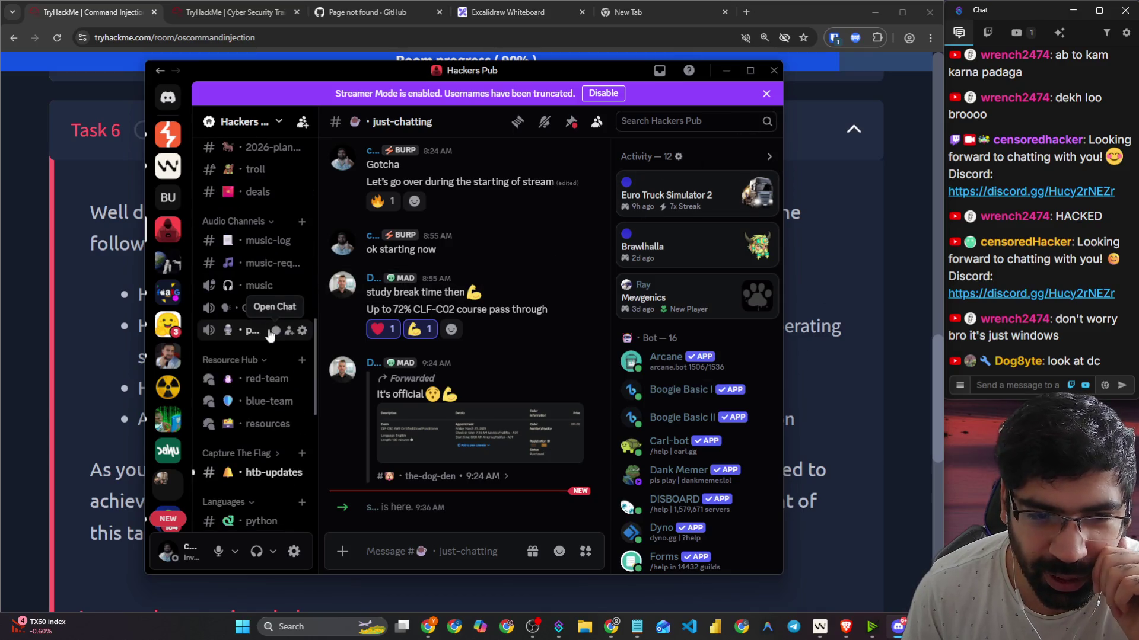
pyautogui.scroll(5, 274, 338)
pyautogui.scroll(-8, 276, 340)
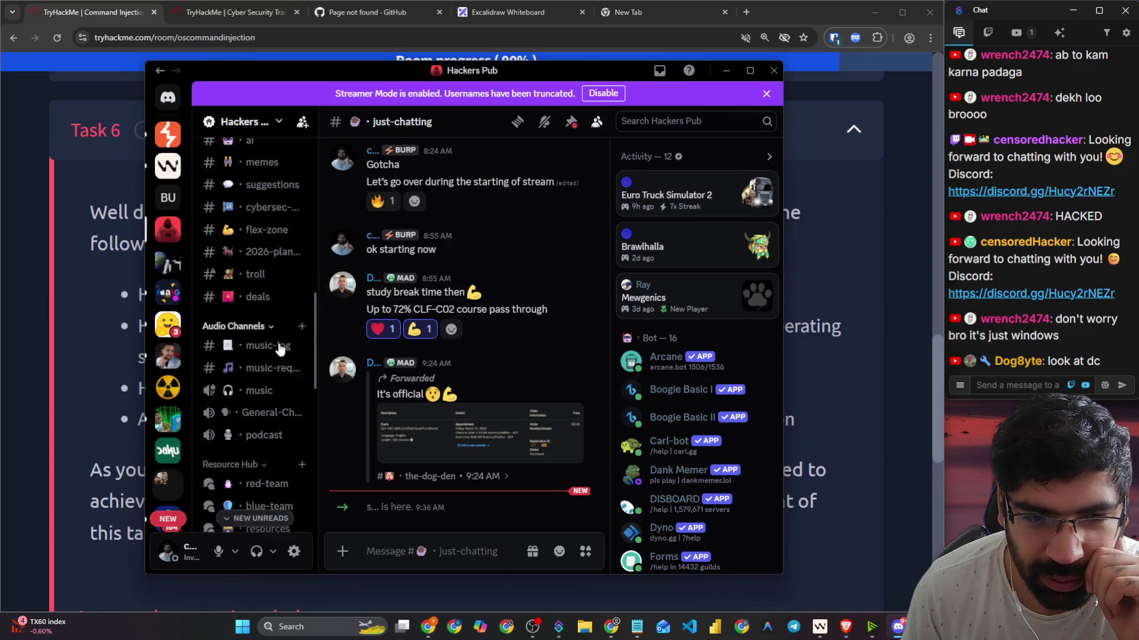
pyautogui.scroll(-5, 279, 342)
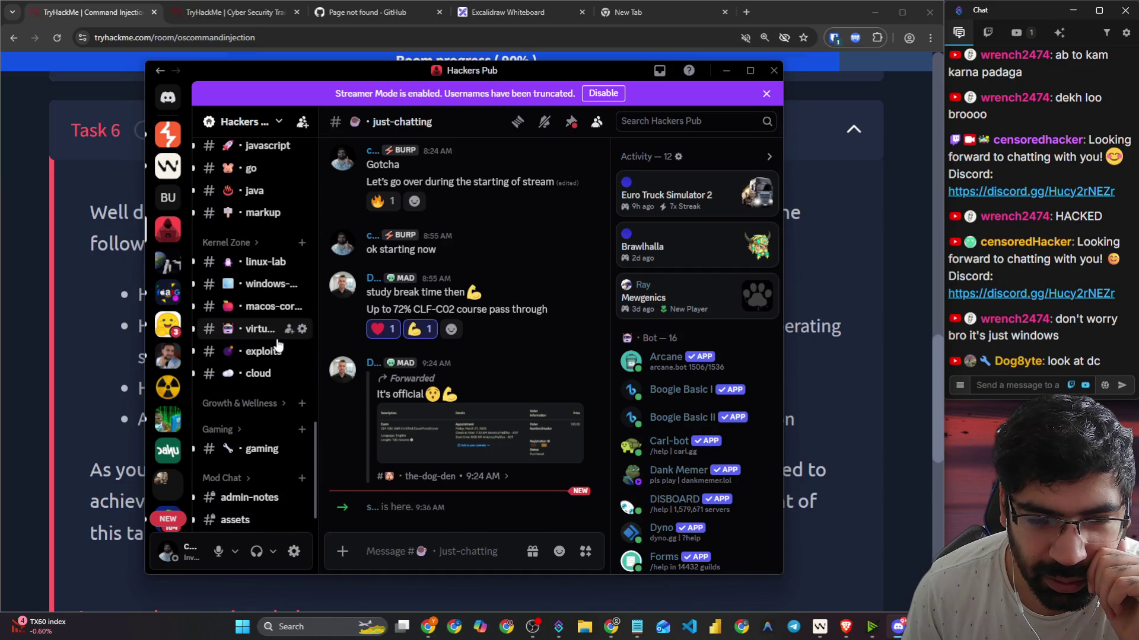
pyautogui.scroll(5, 278, 344)
pyautogui.scroll(8, 278, 344)
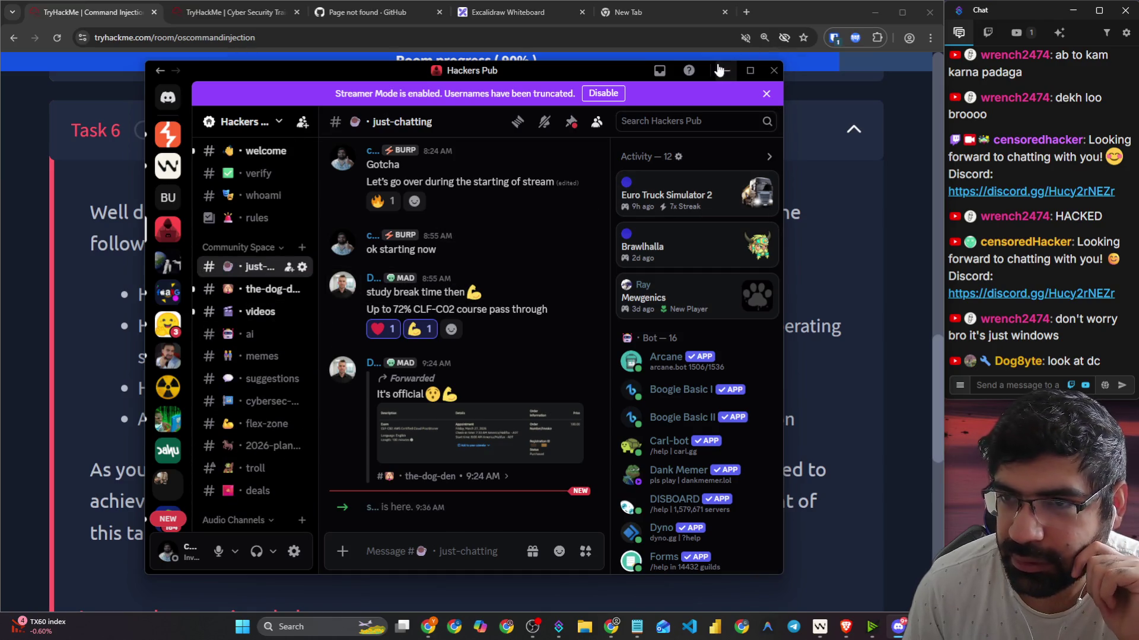
pyautogui.click(725, 70)
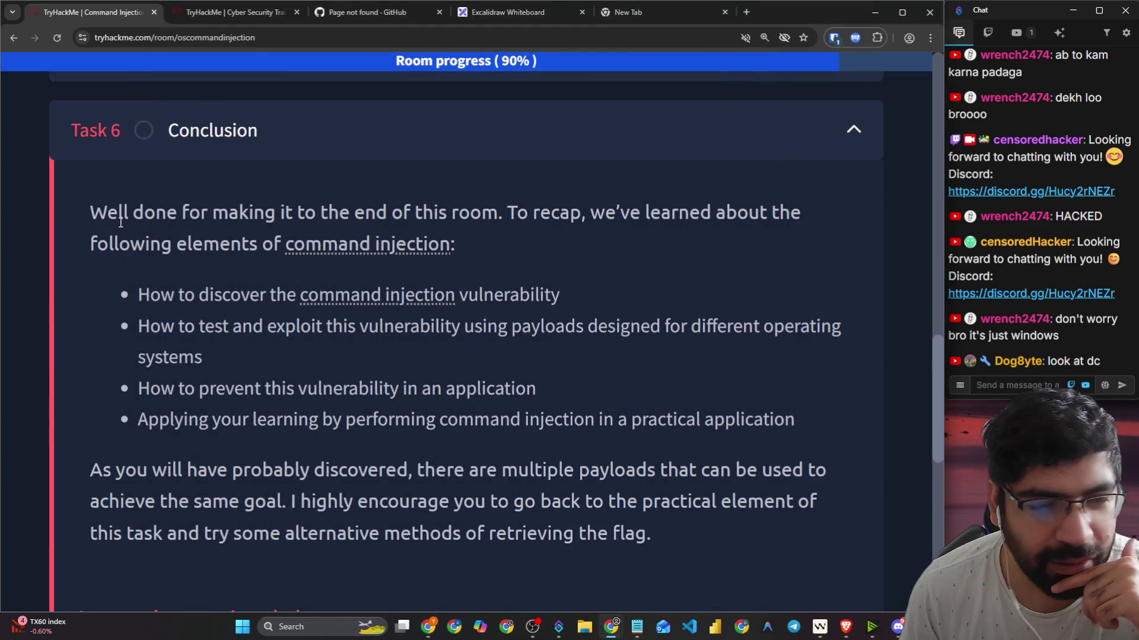
# Step: Highlight the 'To recap' sentence and each recap bullet point in the Task 6 Conclusion
pyautogui.moveTo(529, 213); pyautogui.dragTo(786, 212)
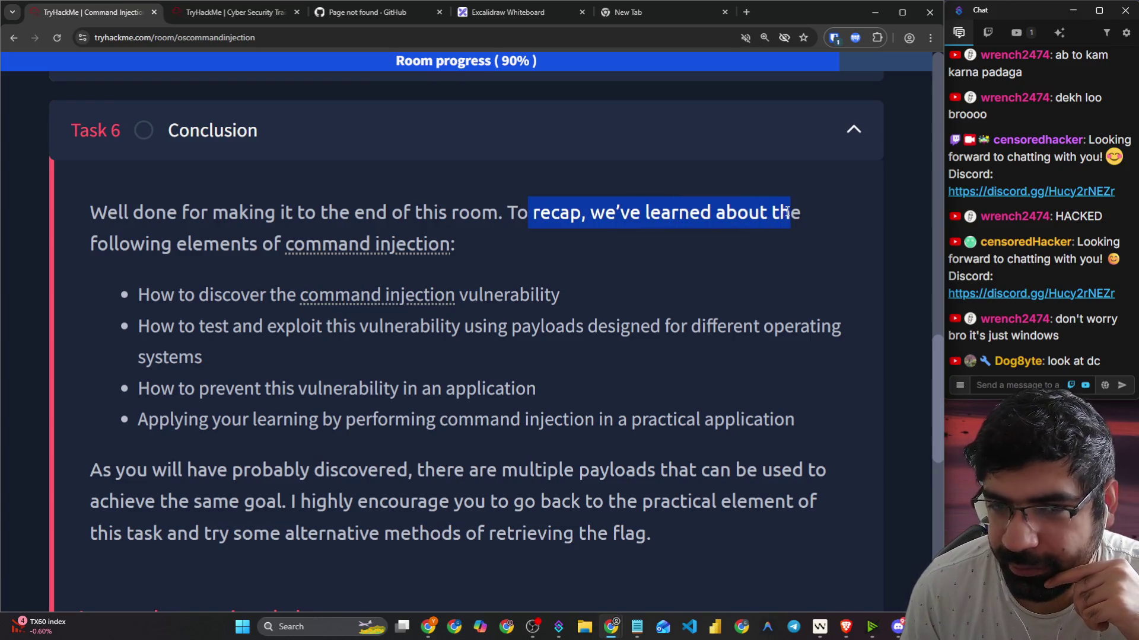
pyautogui.click(668, 227)
pyautogui.moveTo(509, 212); pyautogui.dragTo(797, 212)
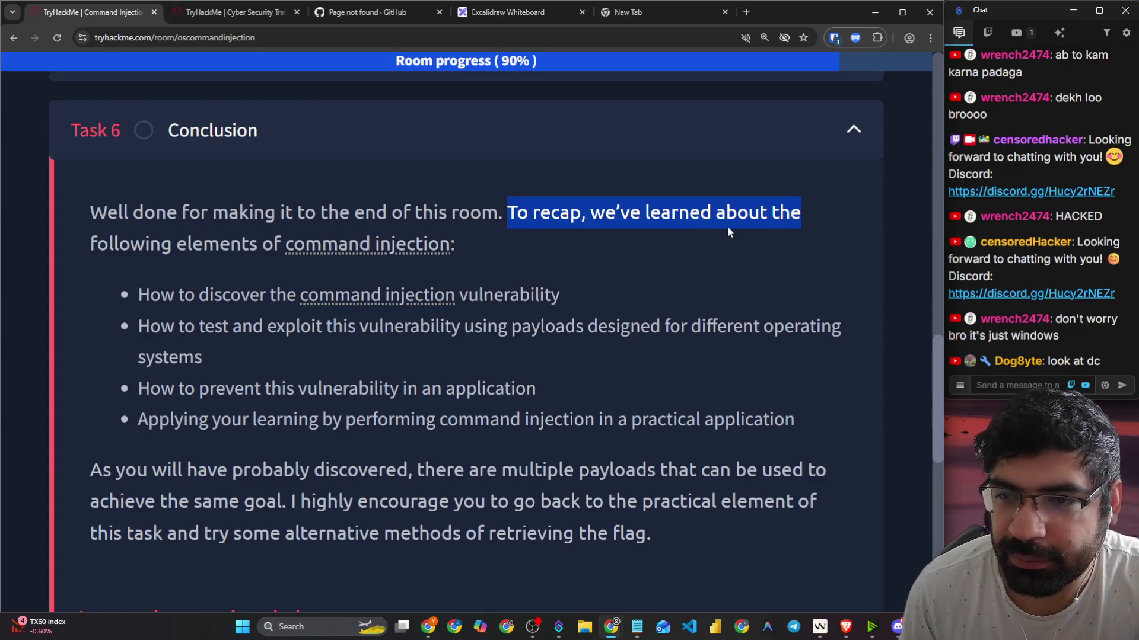
pyautogui.scroll(-1, 165, 249)
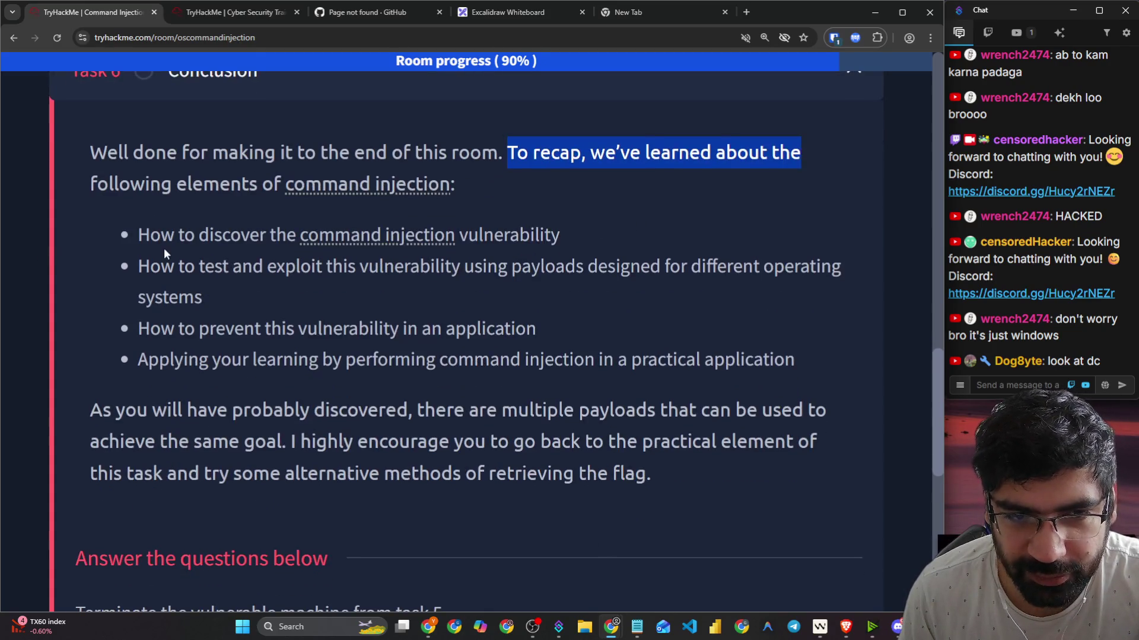
pyautogui.moveTo(175, 235); pyautogui.dragTo(577, 233)
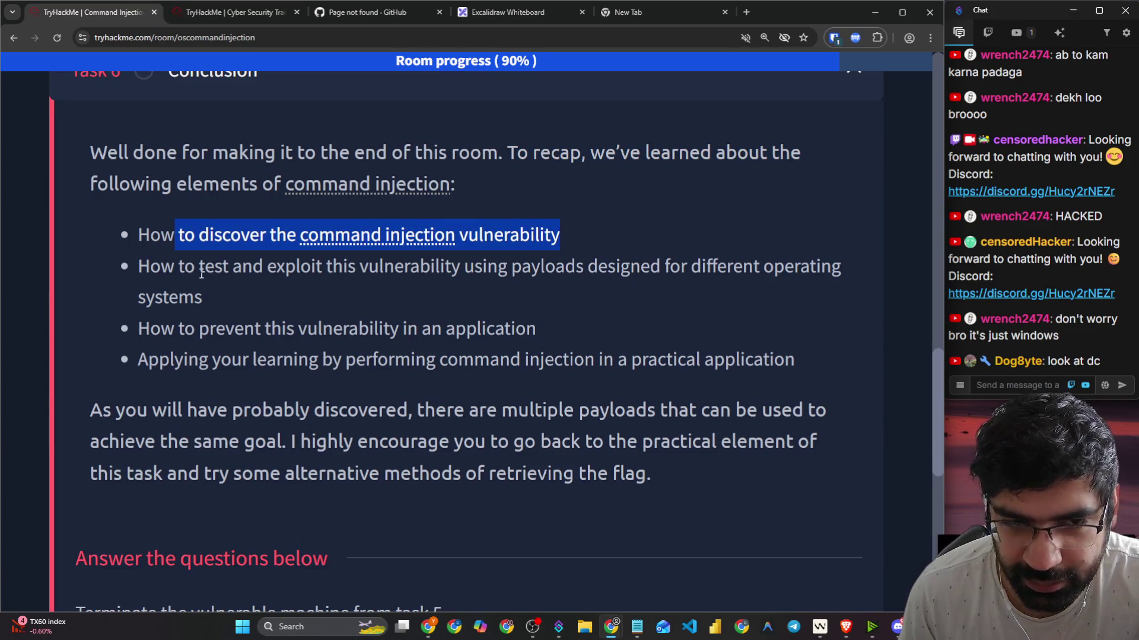
pyautogui.moveTo(151, 267)
pyautogui.mouseDown()
pyautogui.moveTo(469, 281)
pyautogui.moveTo(823, 265)
pyautogui.mouseUp()
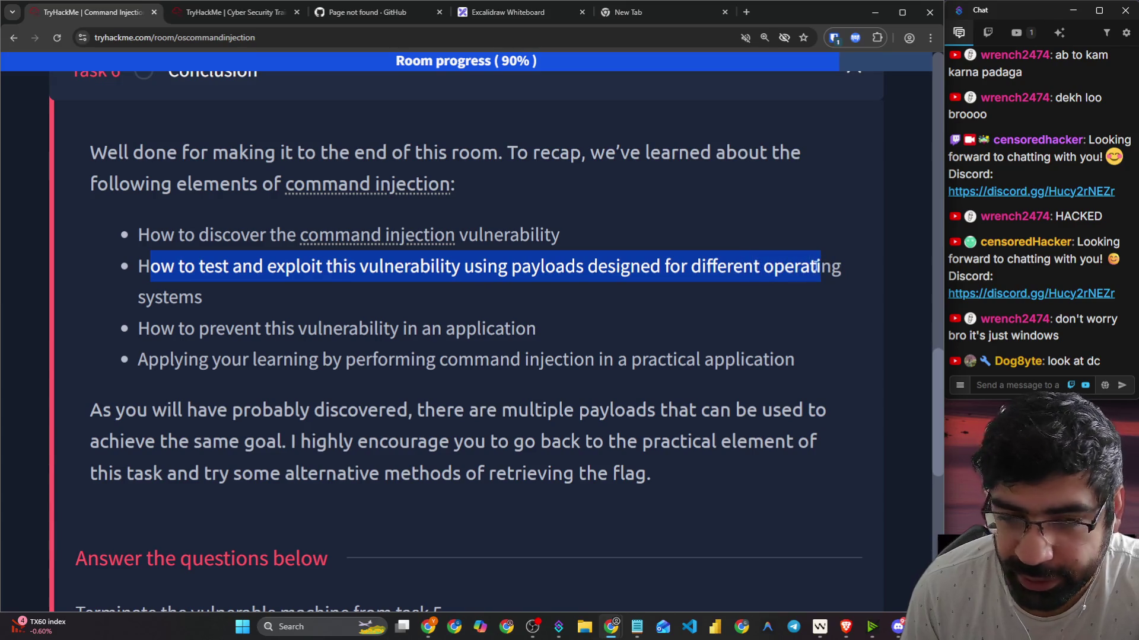
pyautogui.moveTo(185, 329); pyautogui.dragTo(528, 334)
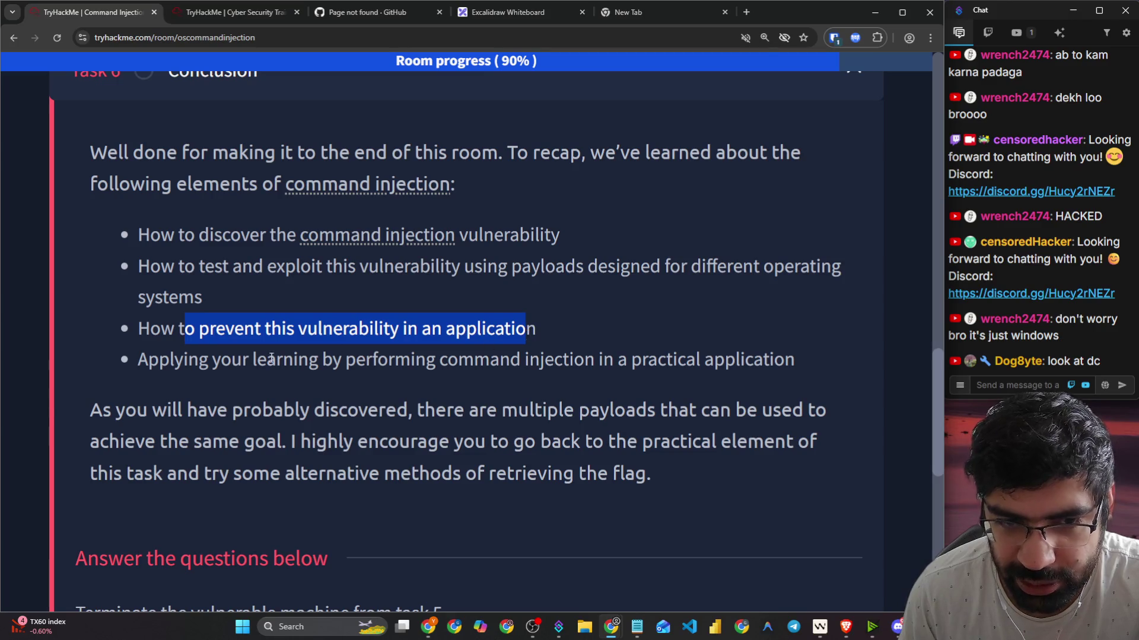
pyautogui.moveTo(172, 363)
pyautogui.mouseDown()
pyautogui.moveTo(636, 370)
pyautogui.moveTo(773, 356)
pyautogui.mouseUp()
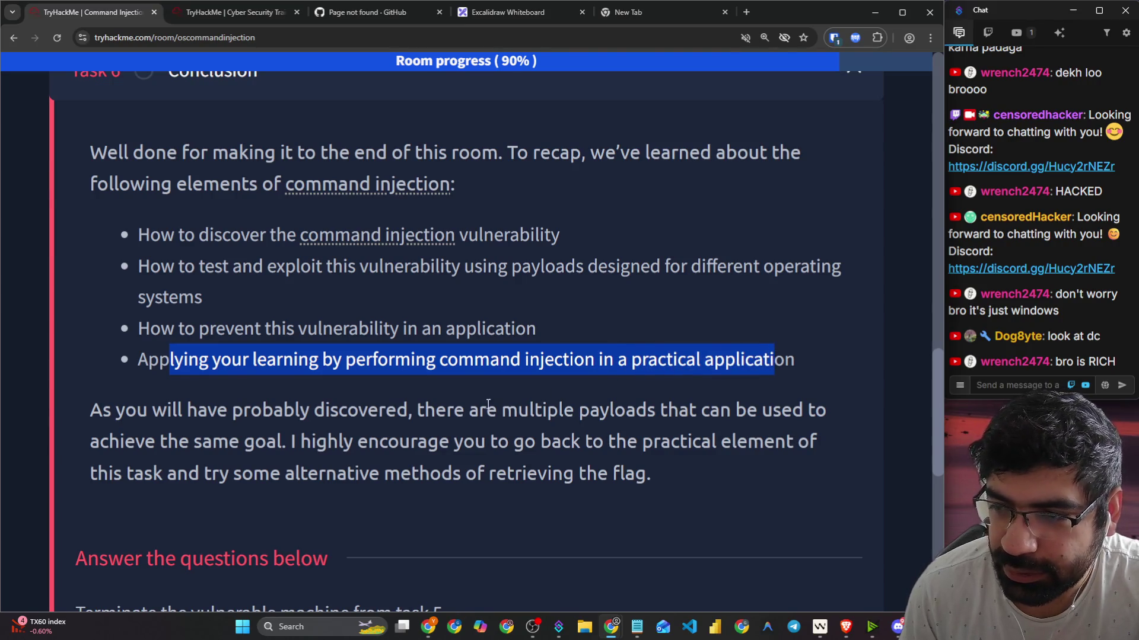
# Step: Highlight the payloads paragraph and submit the final machine-termination question for checking
pyautogui.scroll(-1, 487, 404)
pyautogui.click(77, 348)
pyautogui.moveTo(91, 346); pyautogui.dragTo(713, 336)
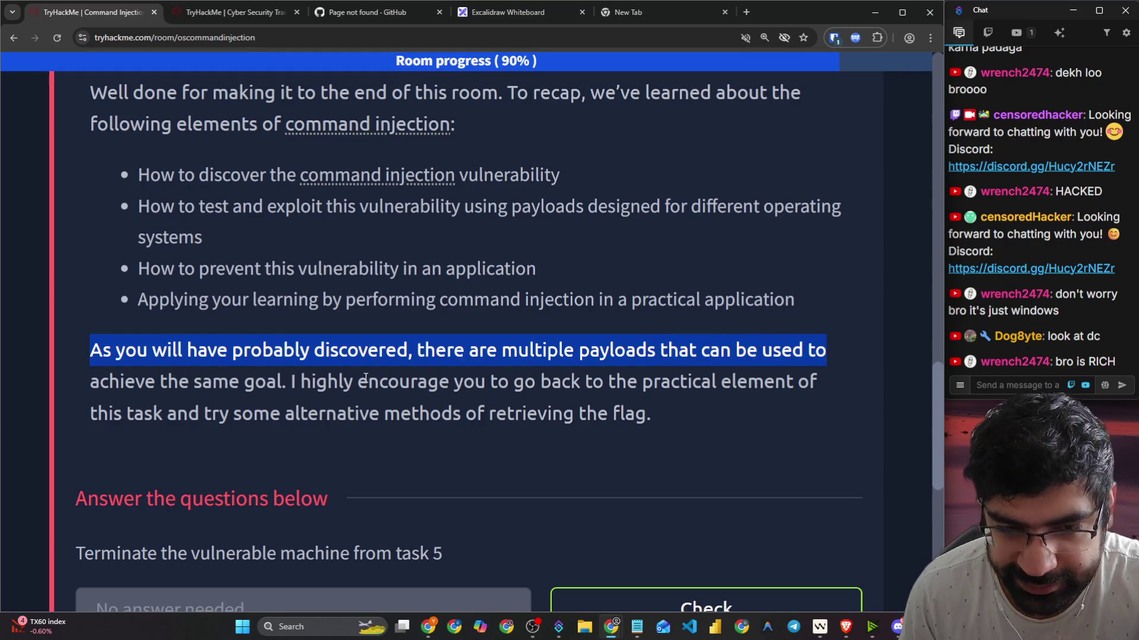
pyautogui.moveTo(287, 384); pyautogui.dragTo(825, 384)
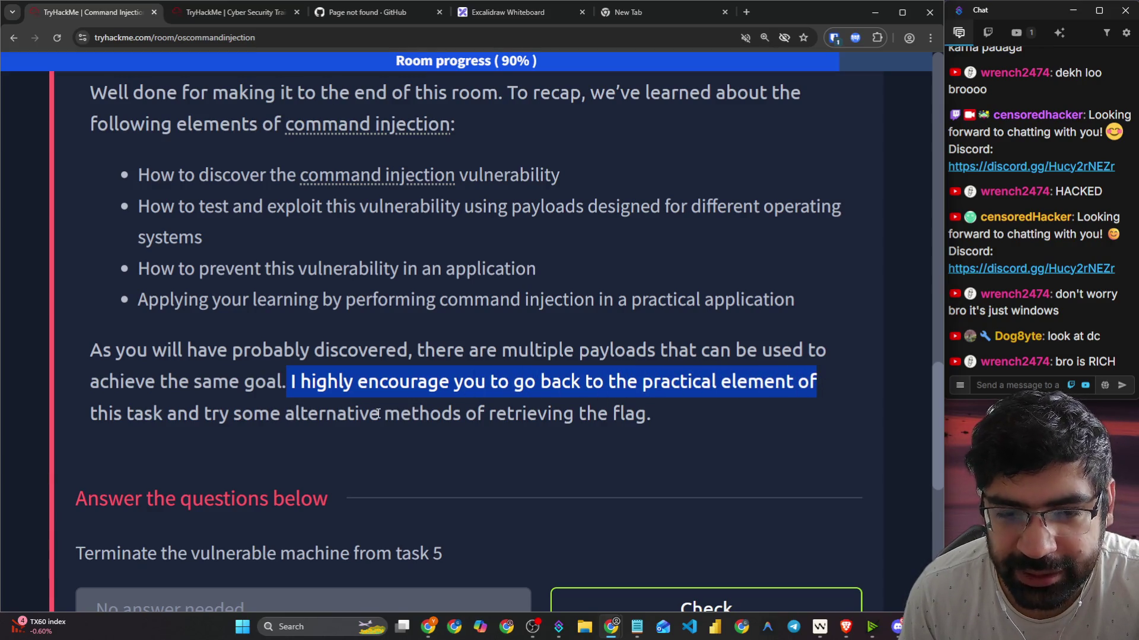
pyautogui.moveTo(308, 415); pyautogui.dragTo(645, 414)
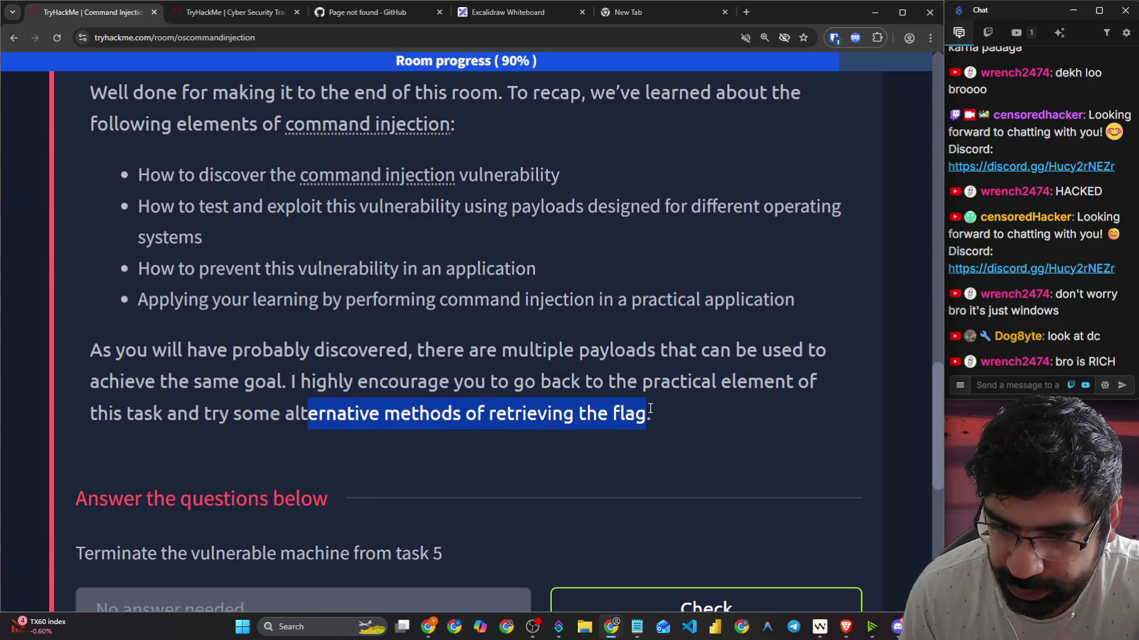
pyautogui.scroll(-3, 639, 408)
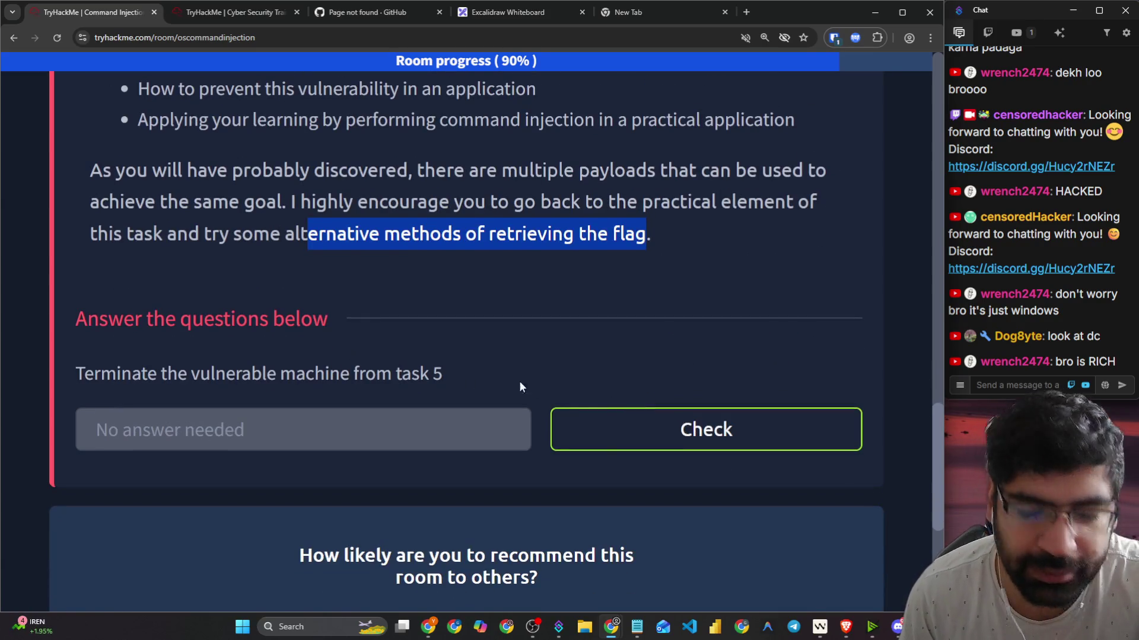
pyautogui.click(600, 442)
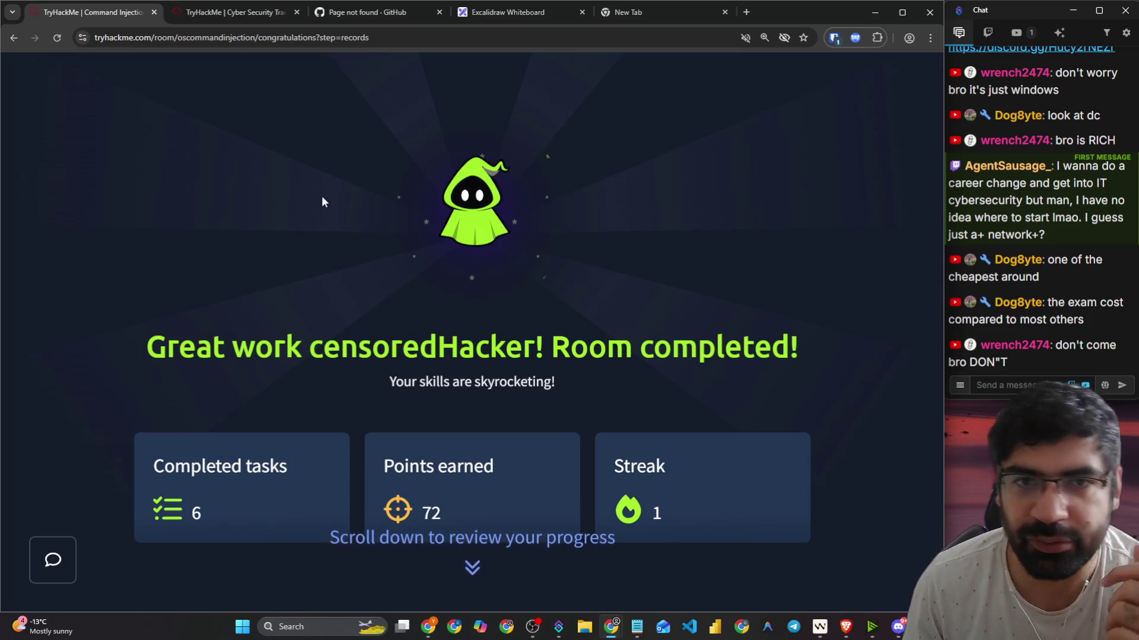
# Step: Go back from the congratulations screen to the completed Command Injection room page
pyautogui.click(13, 37)
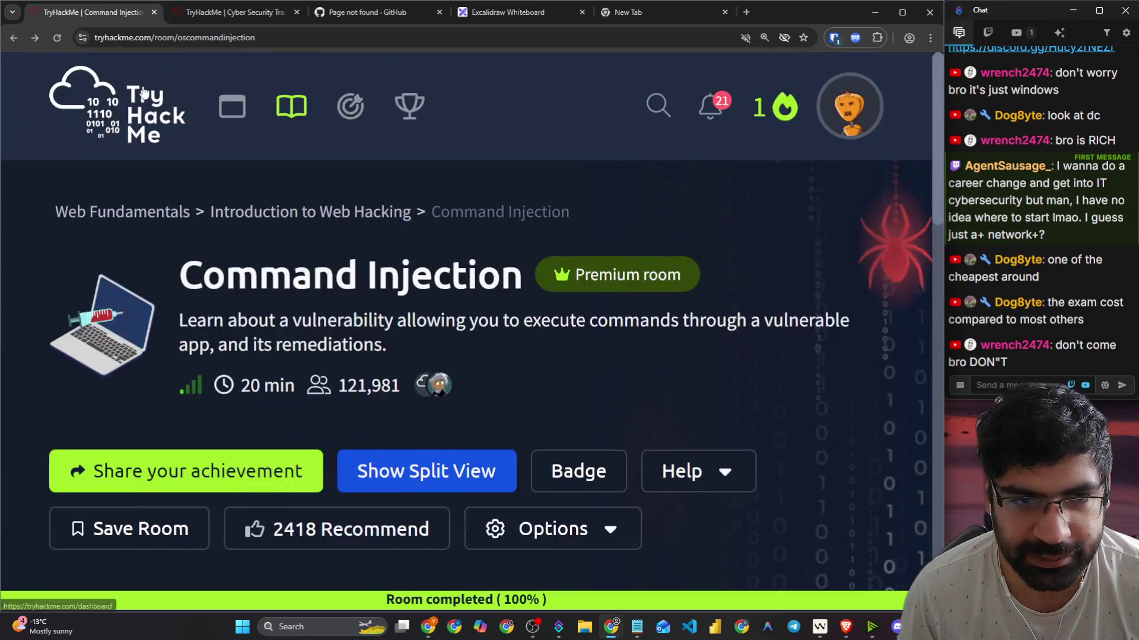
# Step: Open the Linux Fundamentals module by searching 'linux' in the Learn catalogue's Modules list
pyautogui.click(110, 98)
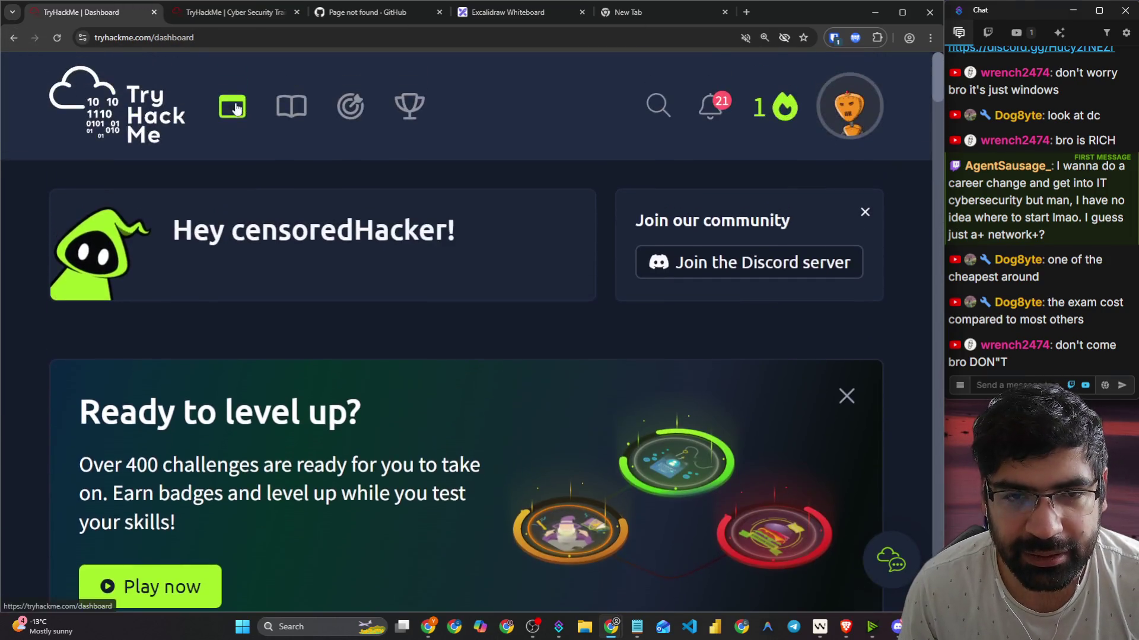
pyautogui.click(285, 107)
pyautogui.scroll(-8, 288, 151)
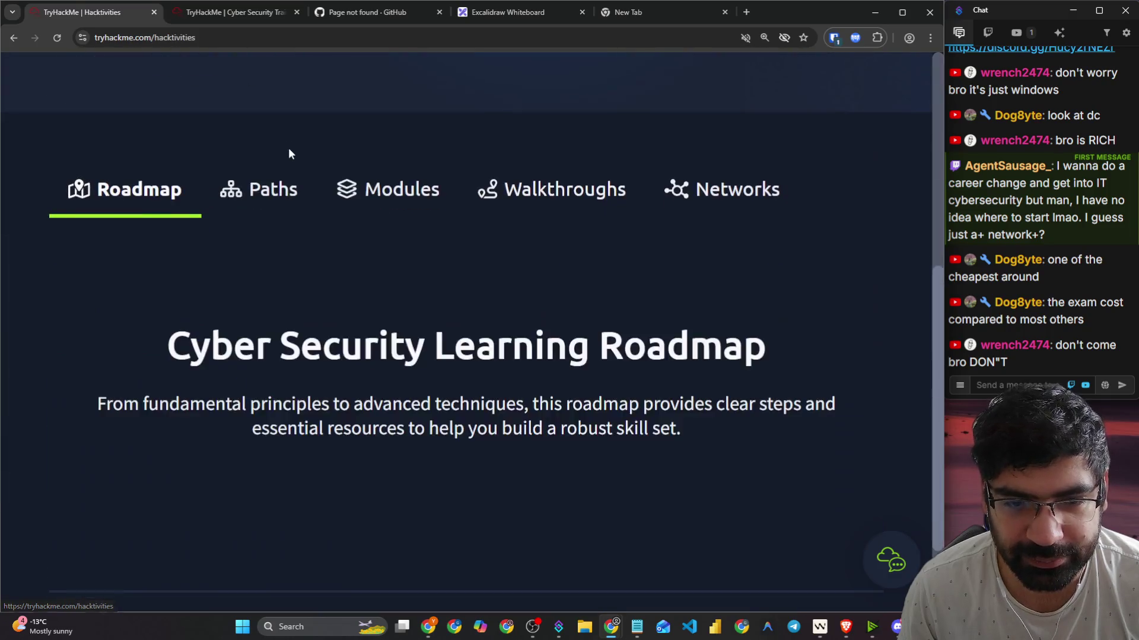
pyautogui.click(258, 128)
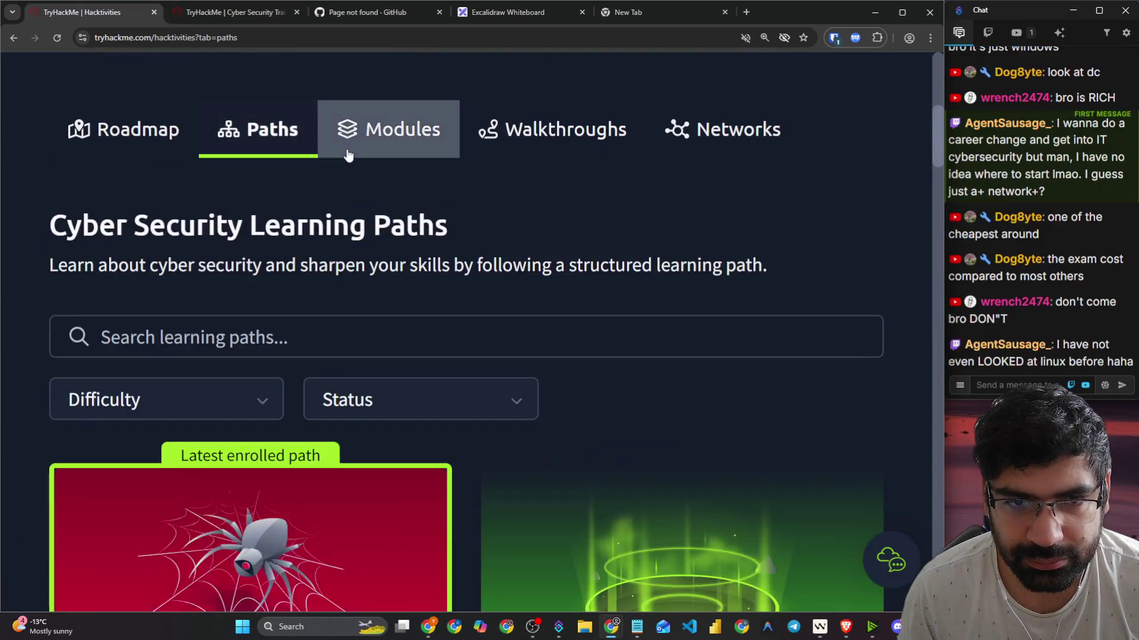
pyautogui.click(388, 129)
pyautogui.click(280, 320)
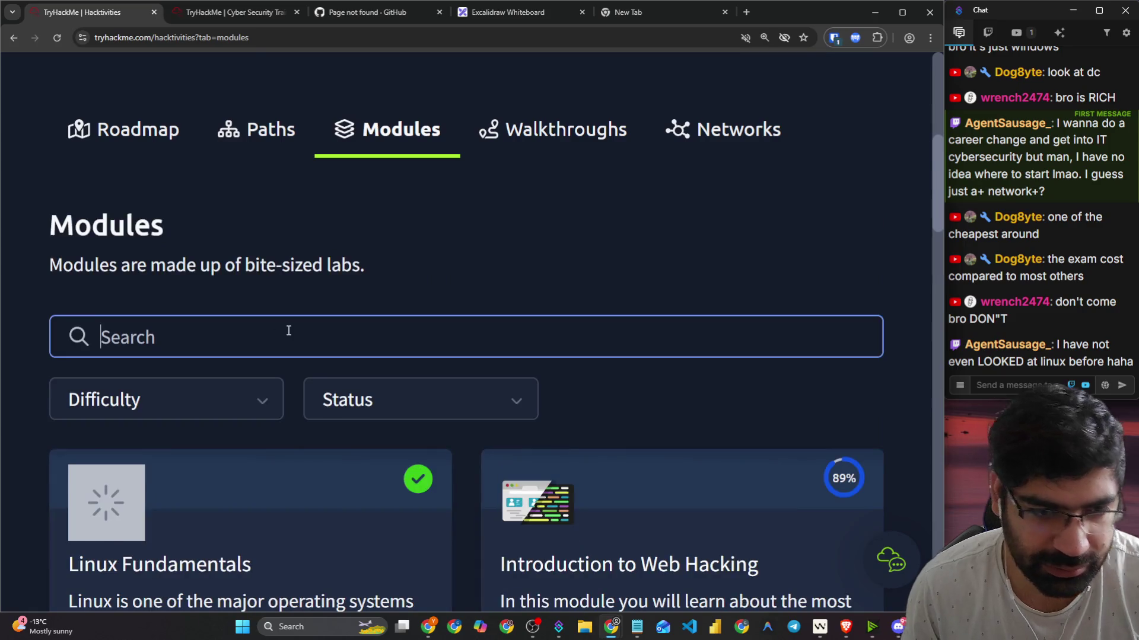
pyautogui.write('linux')
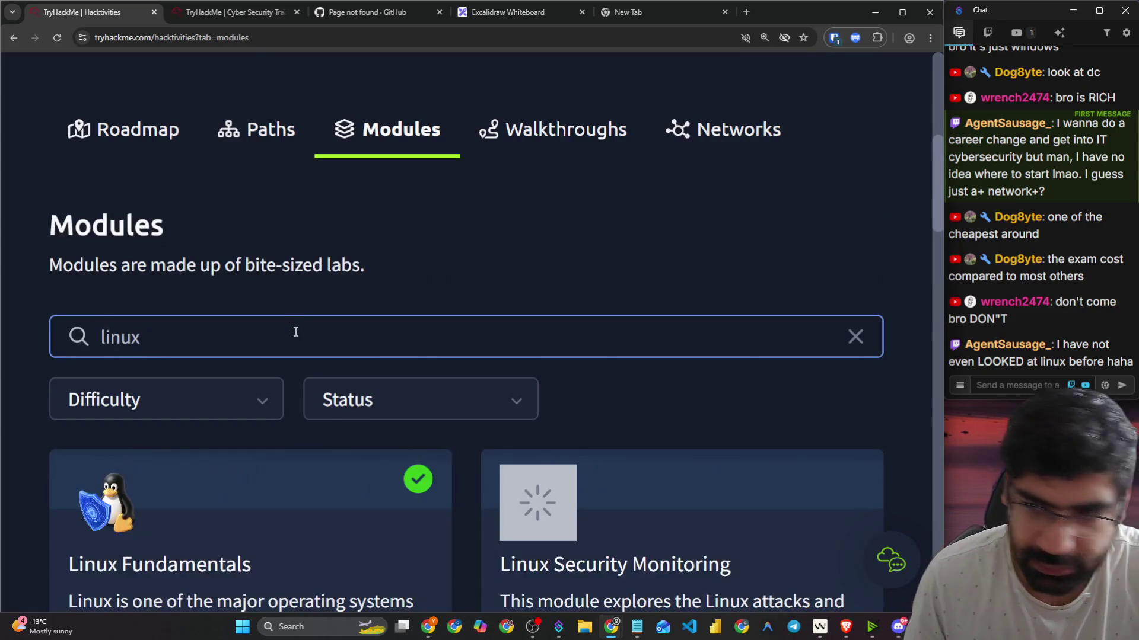
pyautogui.scroll(-5, 274, 303)
pyautogui.click(173, 265)
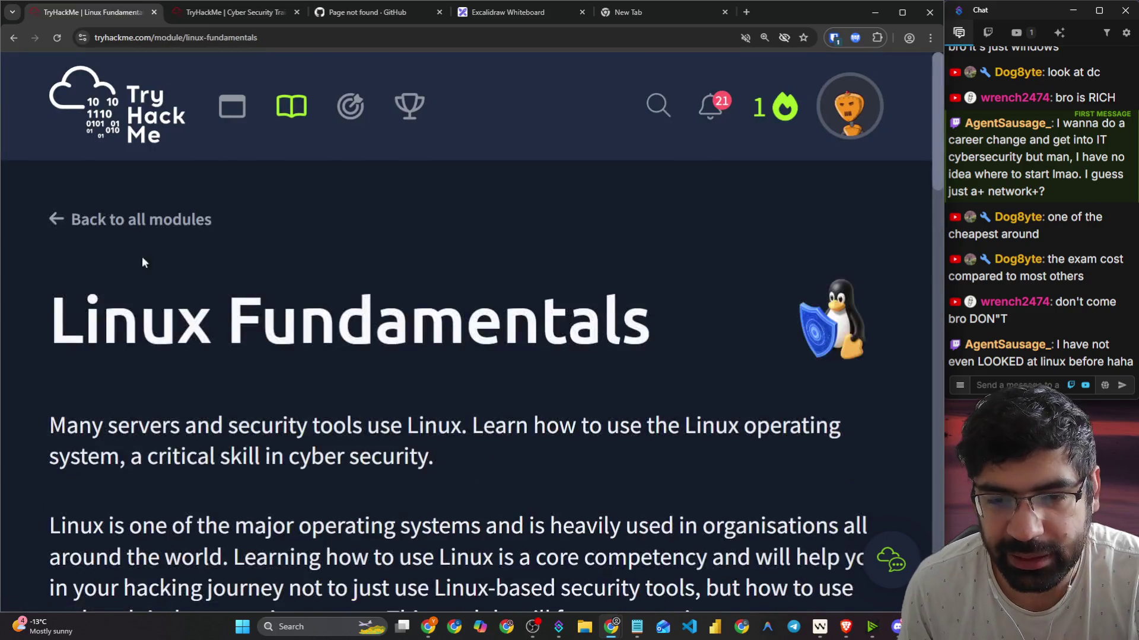
# Step: Zoom the module page out to 150%, review Parts 1–3, and bring Discord back up
pyautogui.scroll(-5, 433, 377)
pyautogui.hotkey('ctrl', '-')
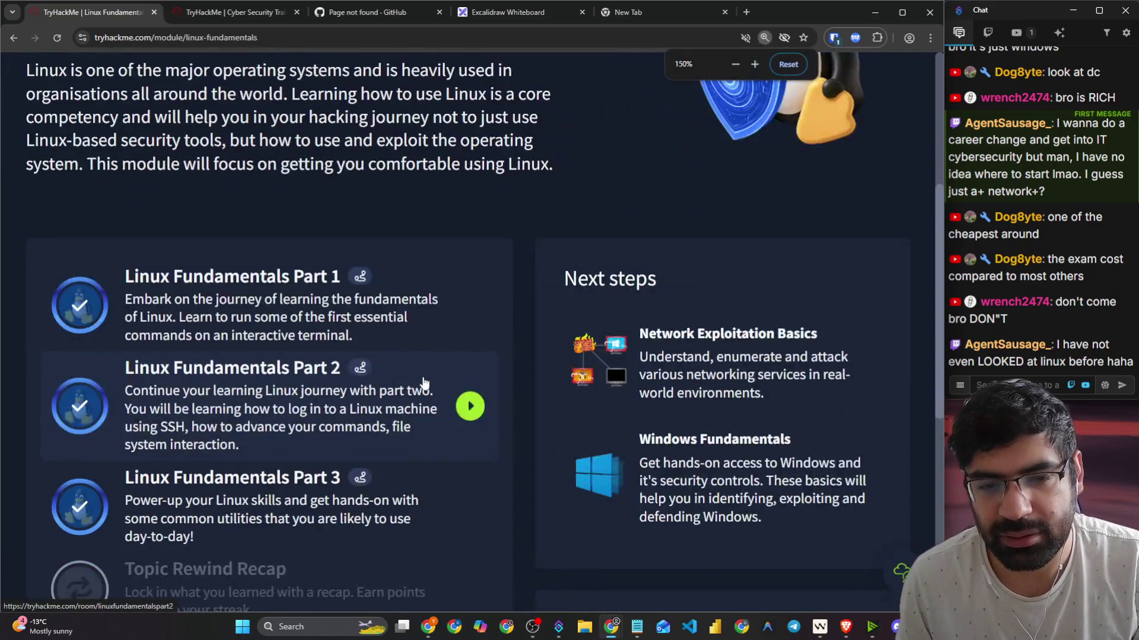
pyautogui.scroll(-3, 252, 253)
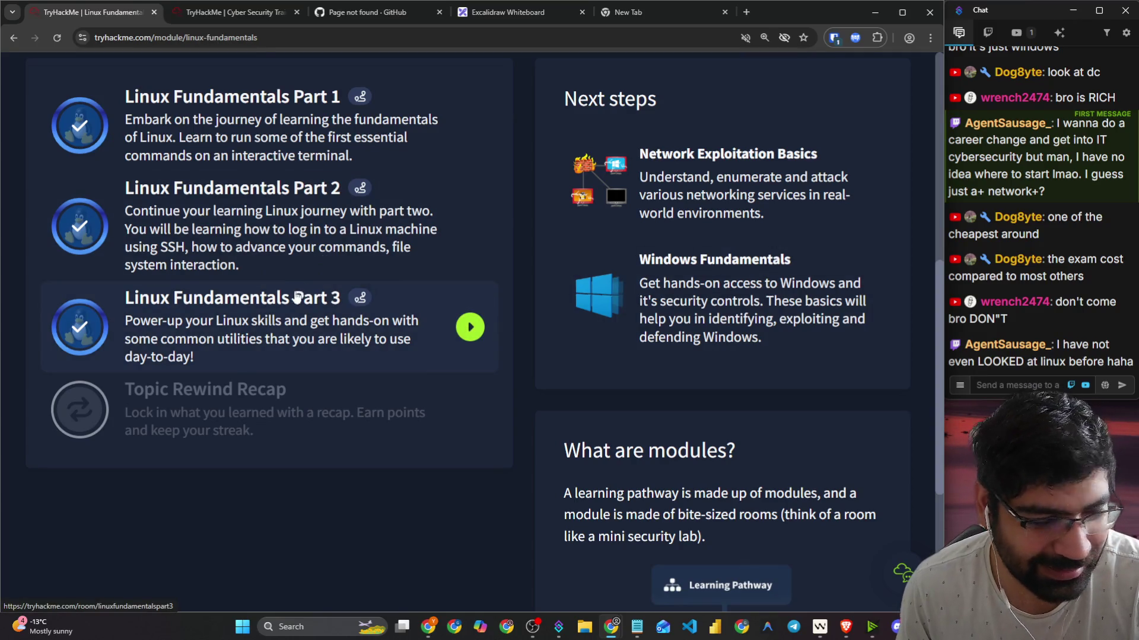
pyautogui.scroll(5, 257, 463)
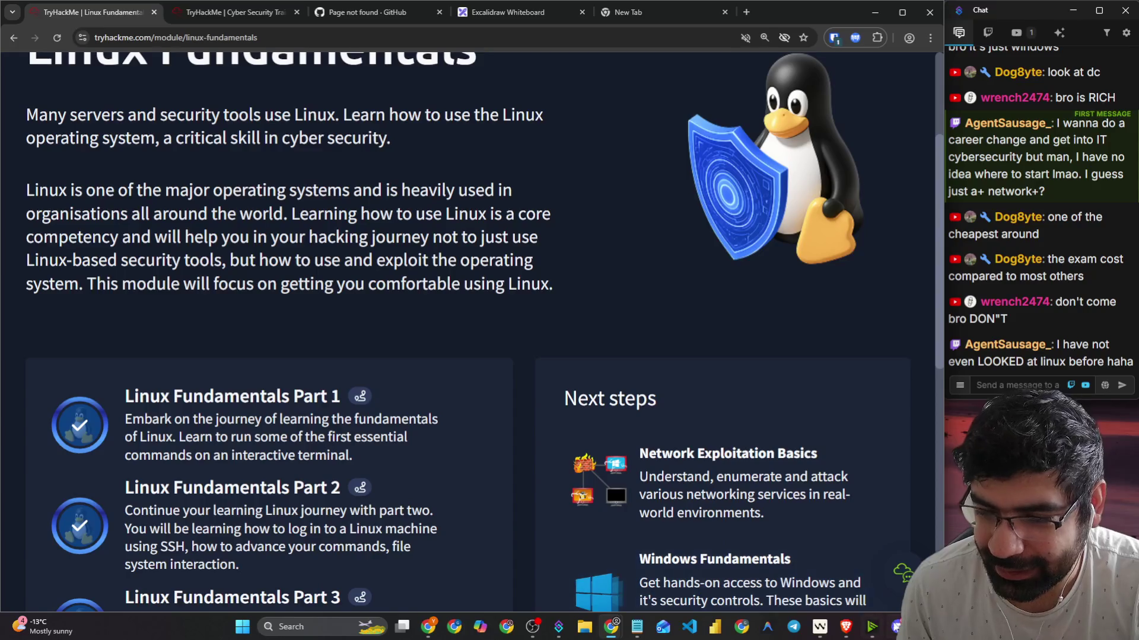
pyautogui.click(896, 626)
pyautogui.scroll(15, 433, 356)
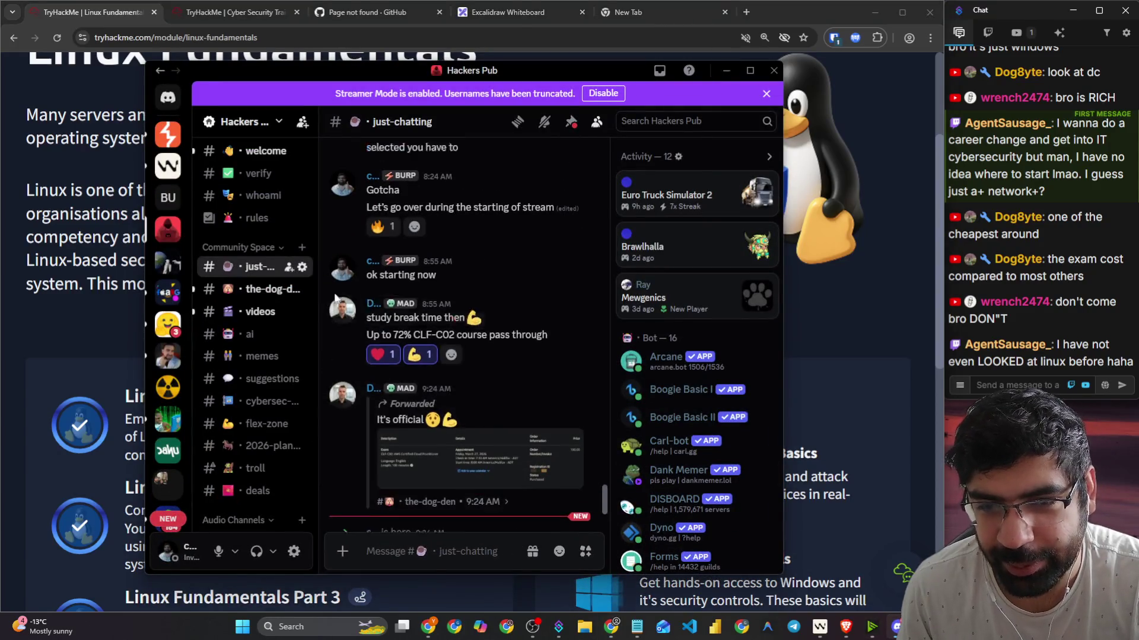
# Step: Scroll #just-chatting, view and close a member's game activity card, then minimise Discord
pyautogui.scroll(-4, 291, 303)
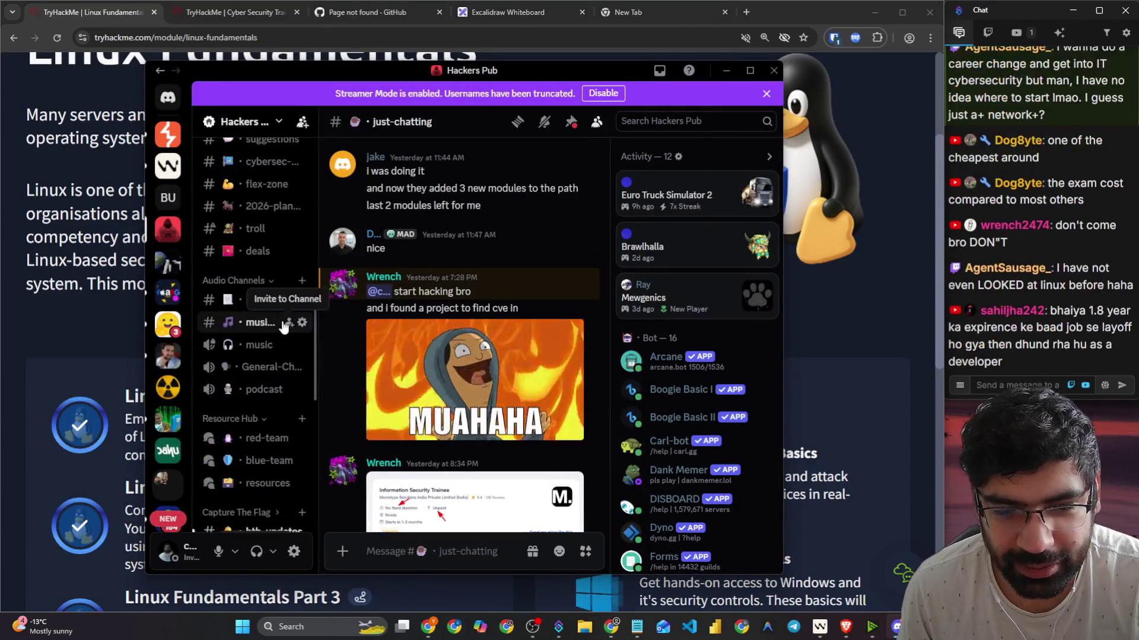
pyautogui.scroll(-15, 433, 342)
pyautogui.scroll(10, 437, 340)
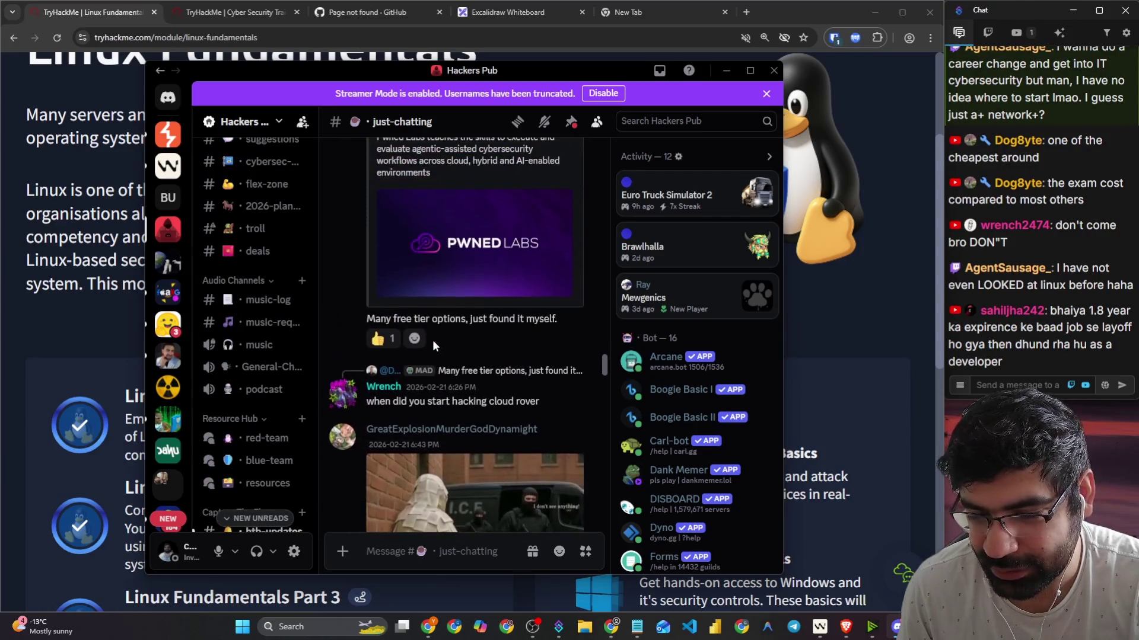
pyautogui.click(721, 294)
pyautogui.click(521, 257)
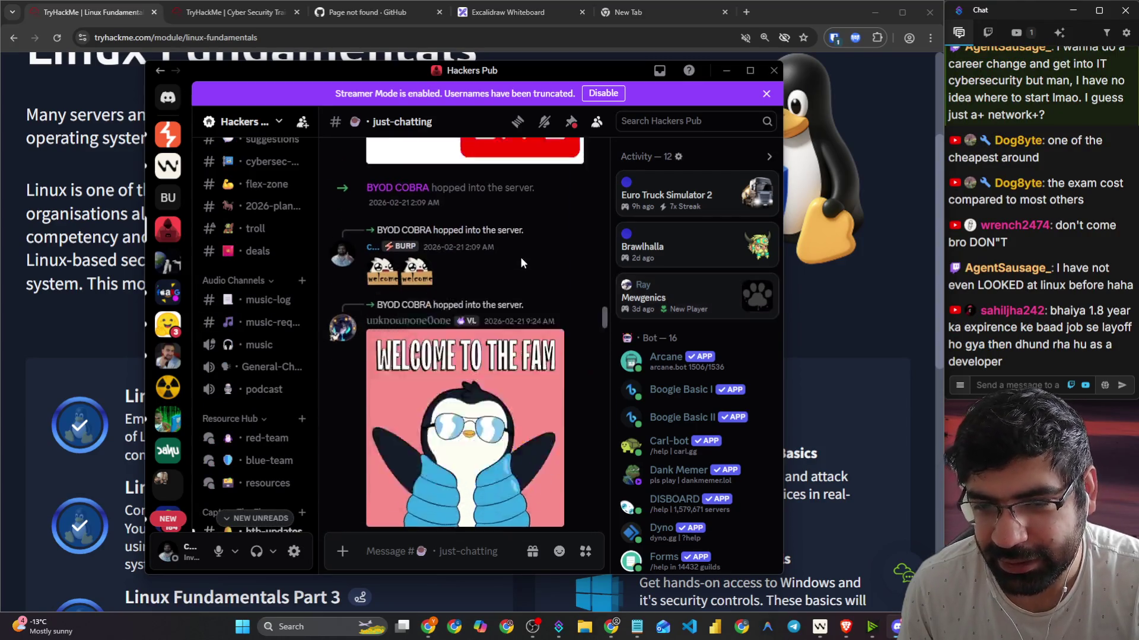
pyautogui.scroll(5, 520, 257)
pyautogui.click(724, 79)
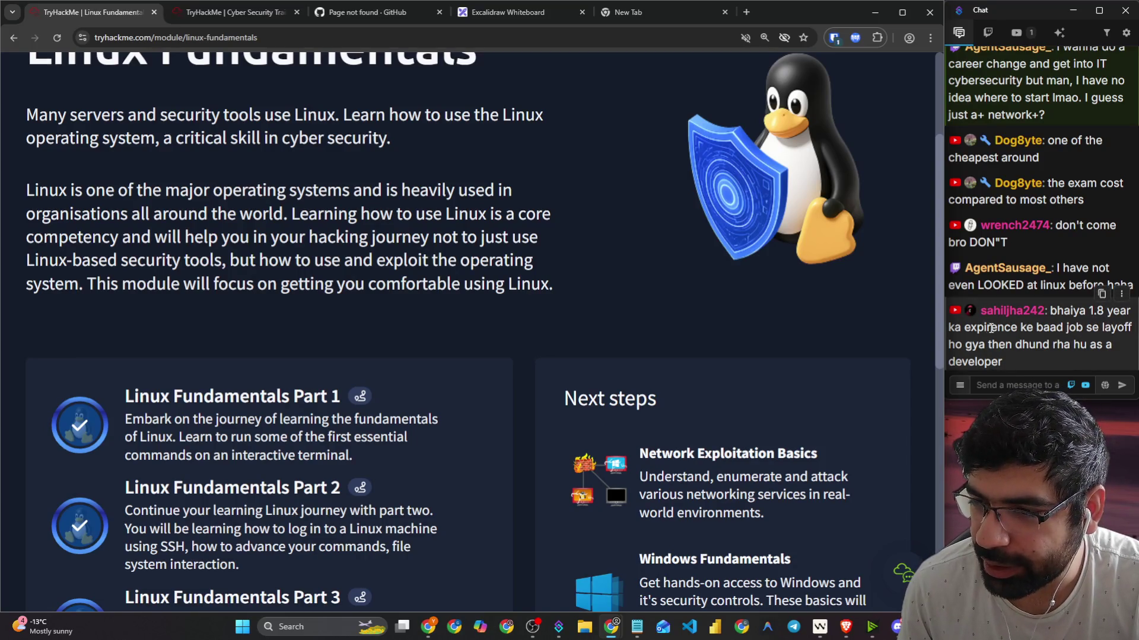
# Step: Highlight parts of the viewer's layoff message in the stream chat and focus the chat box
pyautogui.moveTo(985, 328); pyautogui.dragTo(1129, 328)
pyautogui.click(1077, 344)
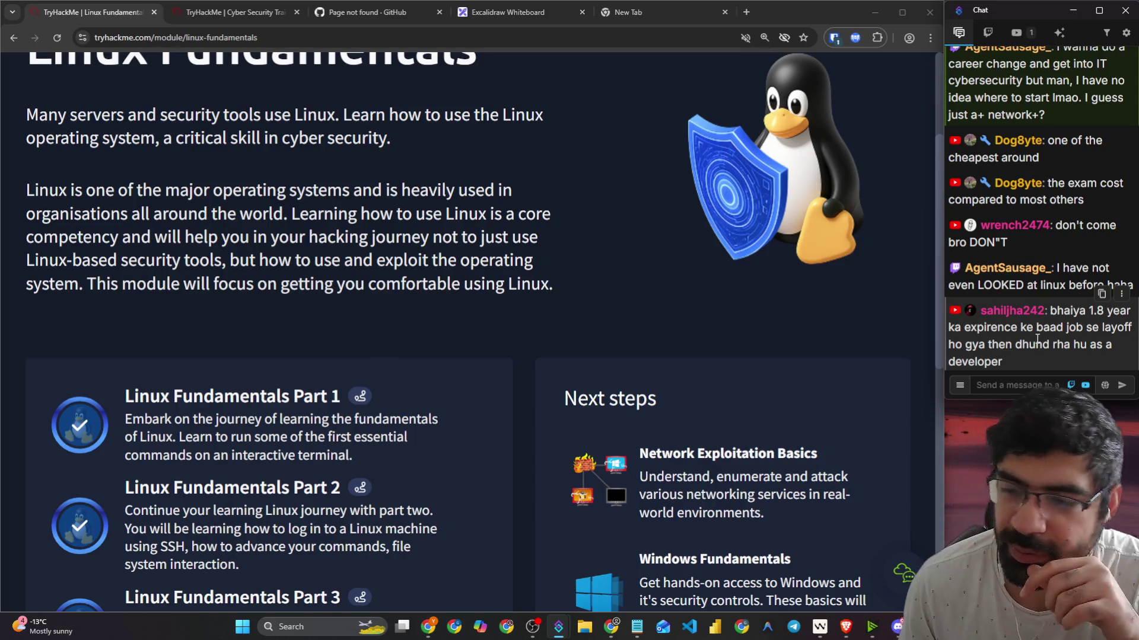
pyautogui.moveTo(1038, 359)
pyautogui.mouseDown()
pyautogui.moveTo(1028, 344)
pyautogui.moveTo(1050, 310)
pyautogui.mouseUp()
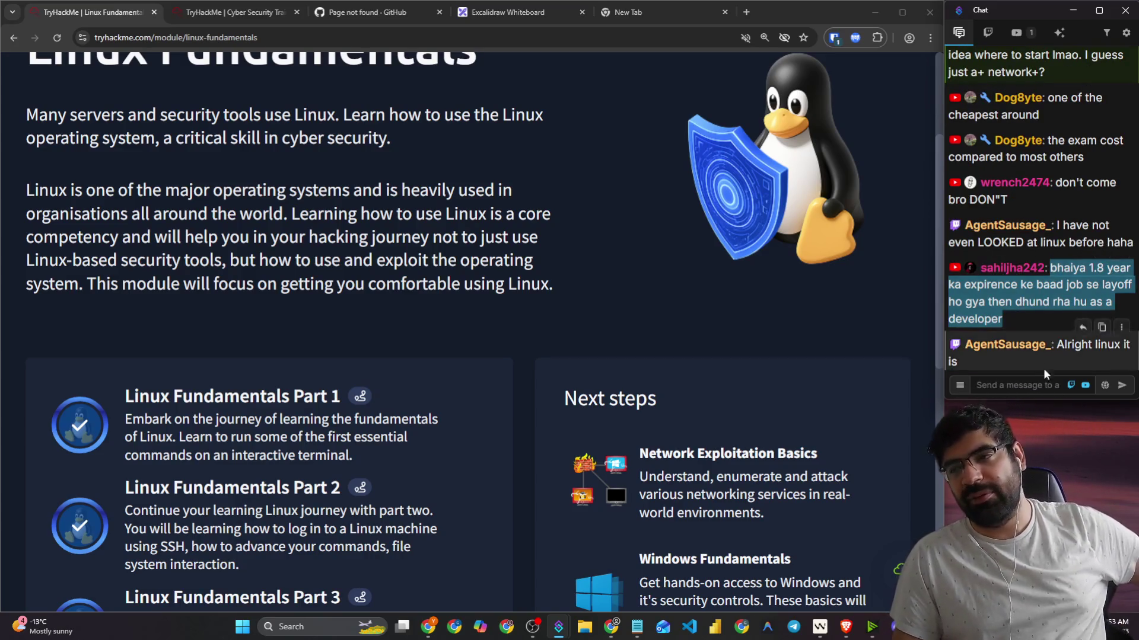
pyautogui.click(1037, 387)
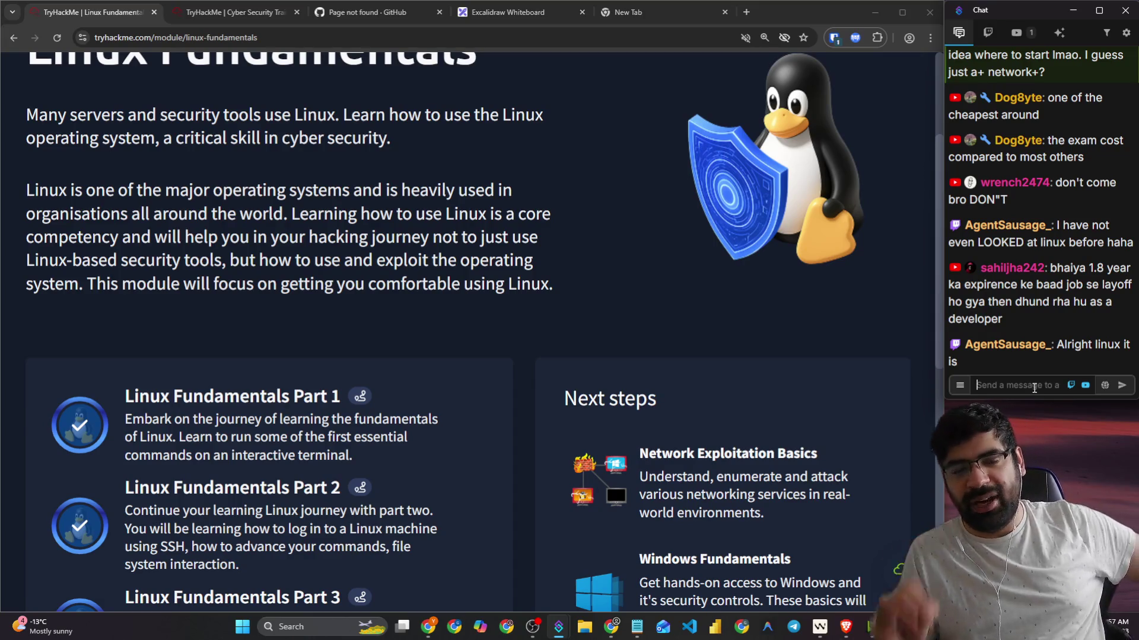
# Step: Scroll the Linux Fundamentals page back to the top, then switch to the empty new tab
pyautogui.scroll(3, 265, 94)
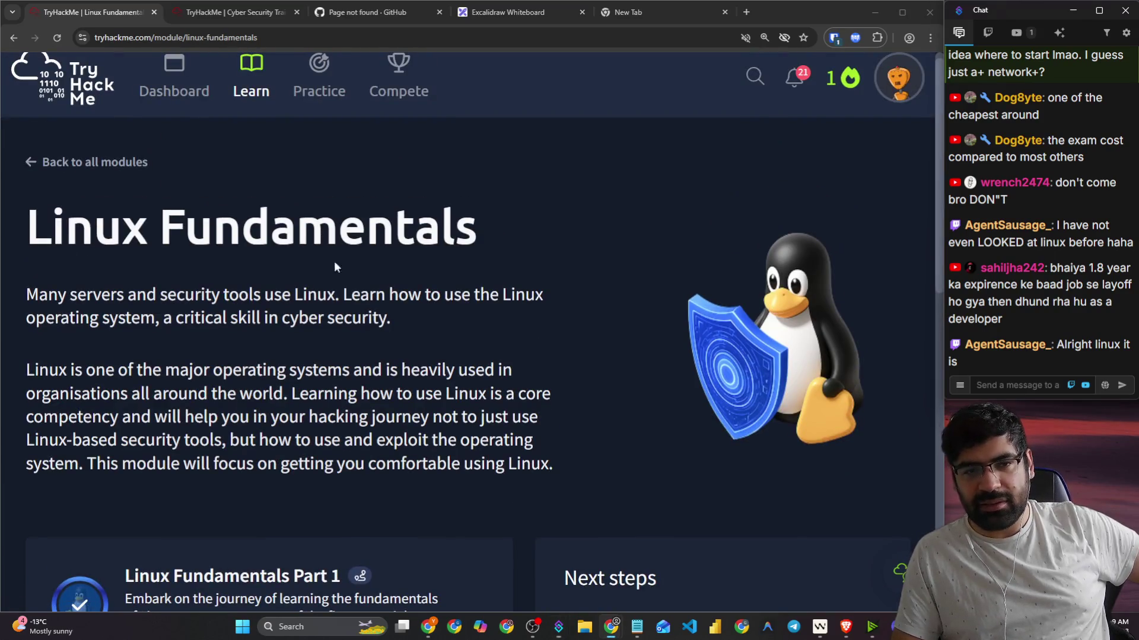
pyautogui.moveTo(488, 235); pyautogui.dragTo(122, 234)
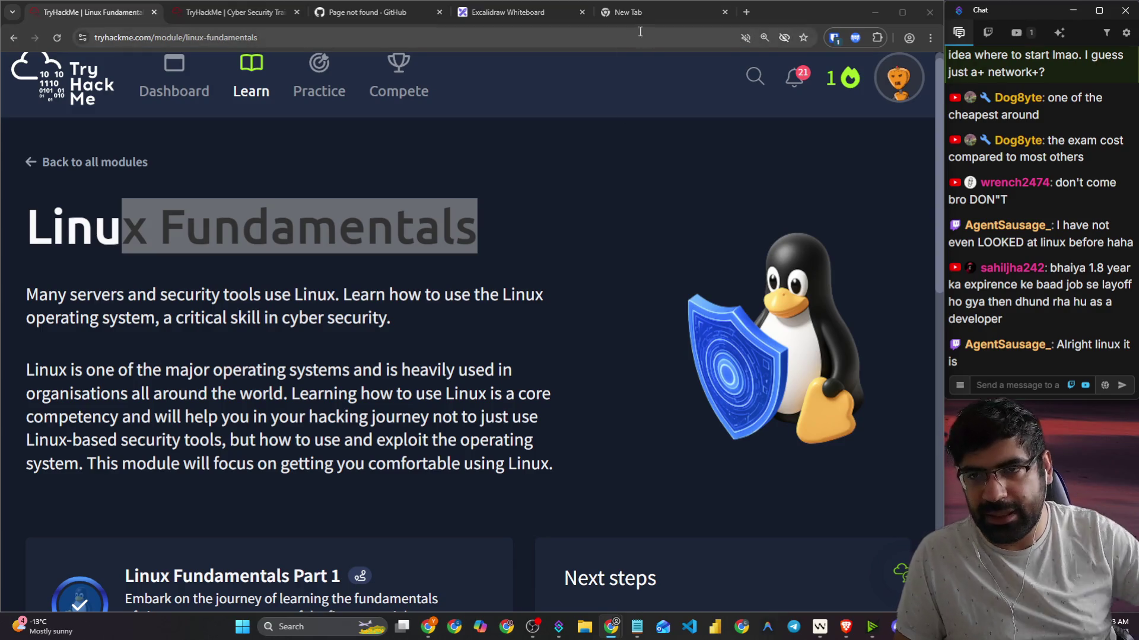
pyautogui.click(635, 11)
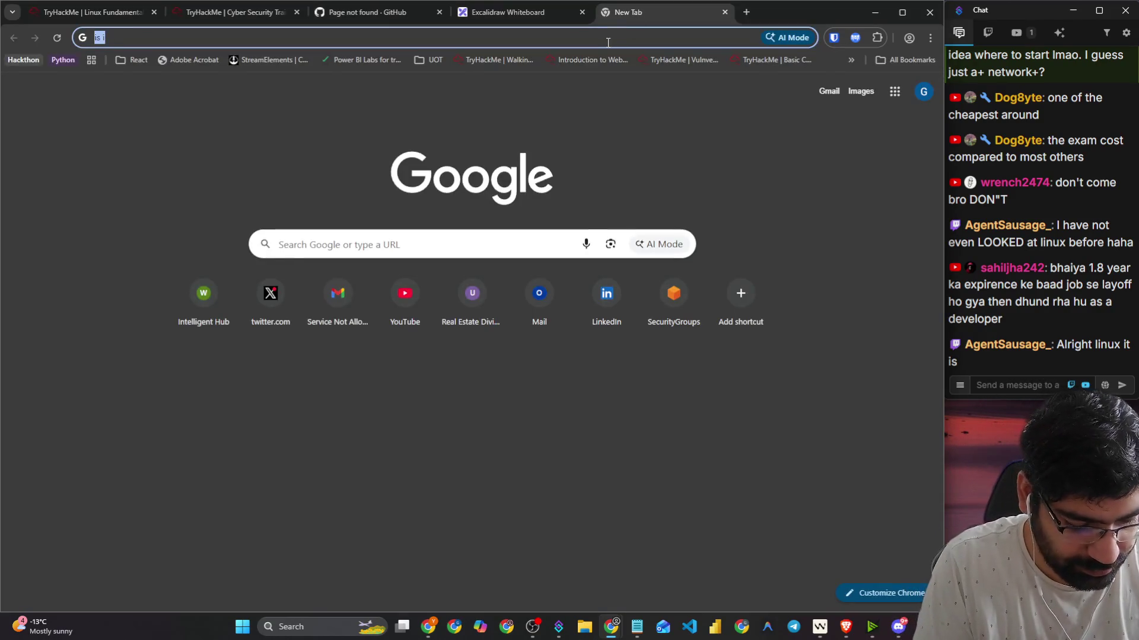
# Step: Search 'wargames overthewire' and open the OverTheWire Bandit wargame page
pyautogui.write('war')
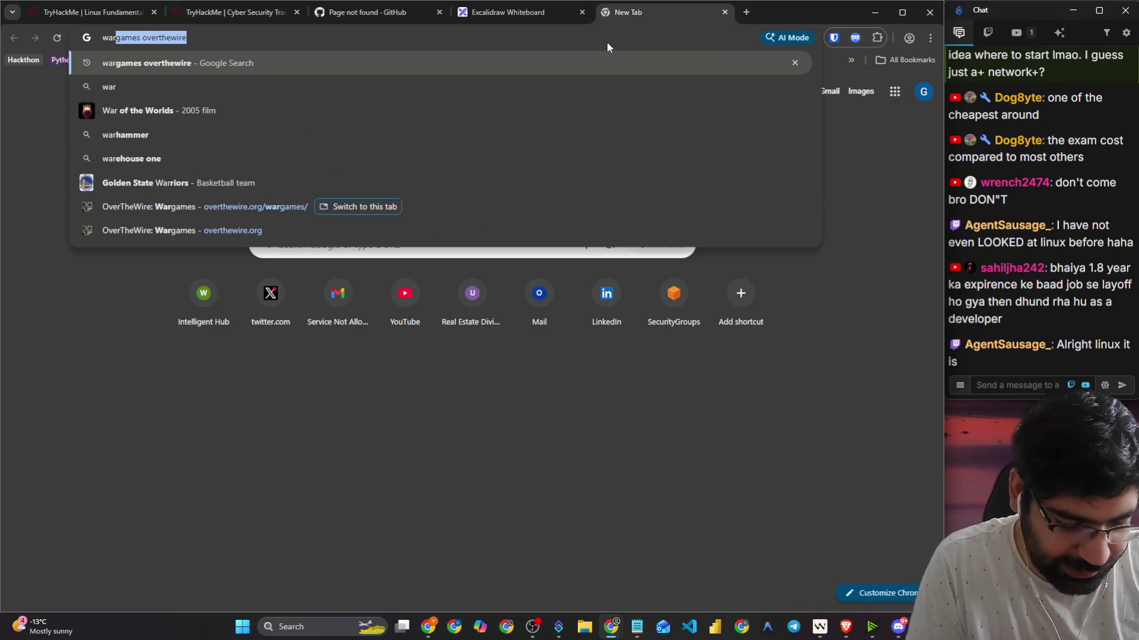
pyautogui.write('games')
pyautogui.press('Return')
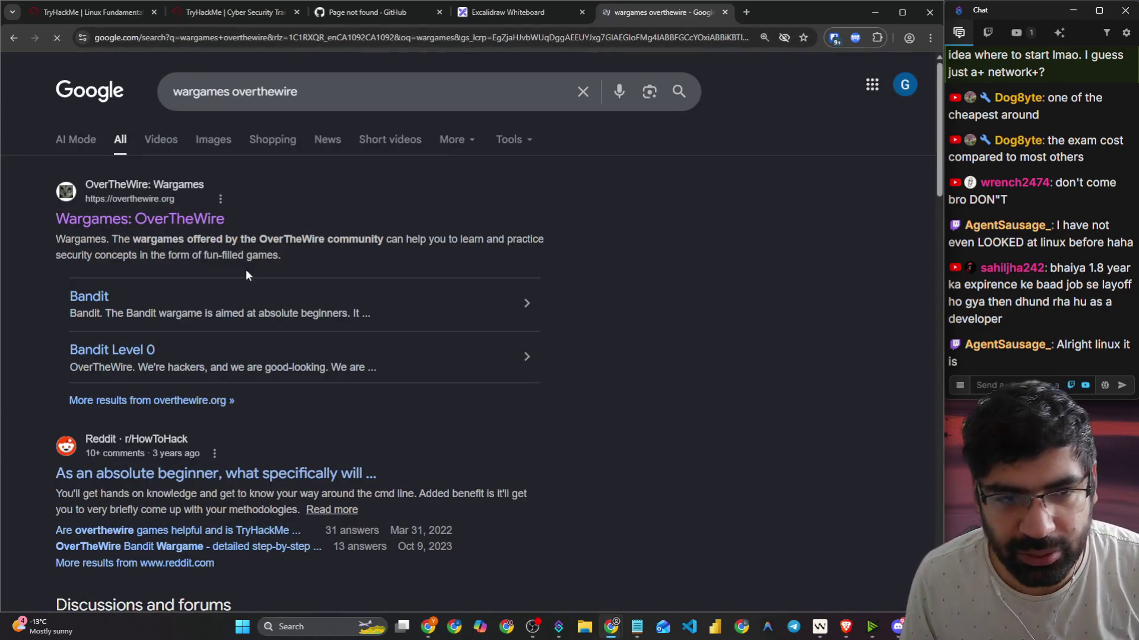
pyautogui.click(177, 223)
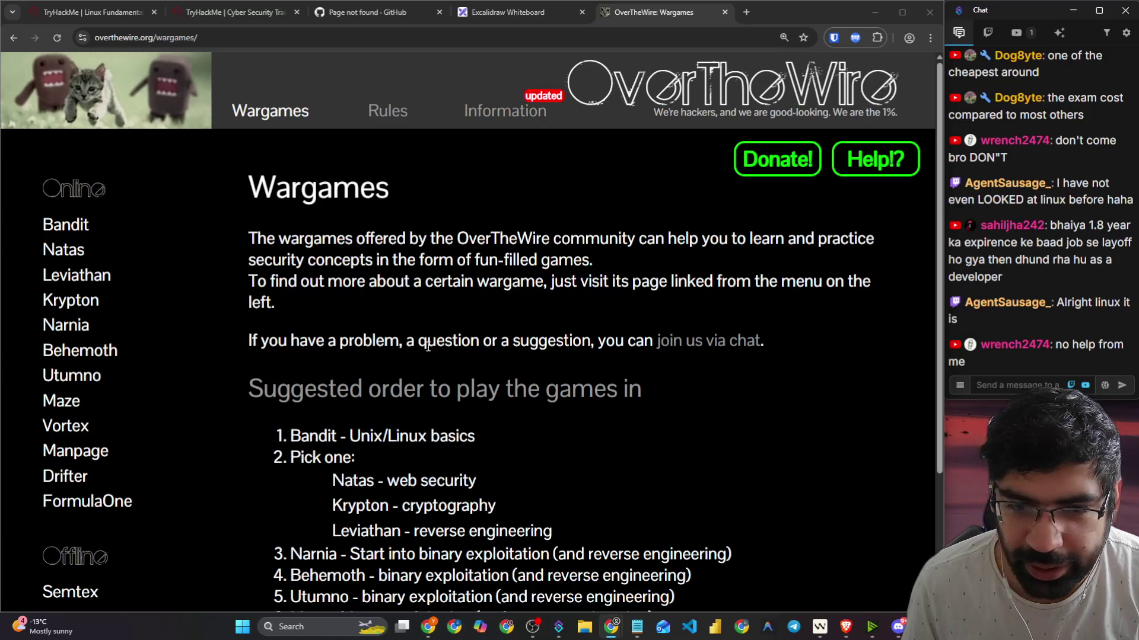
pyautogui.click(63, 225)
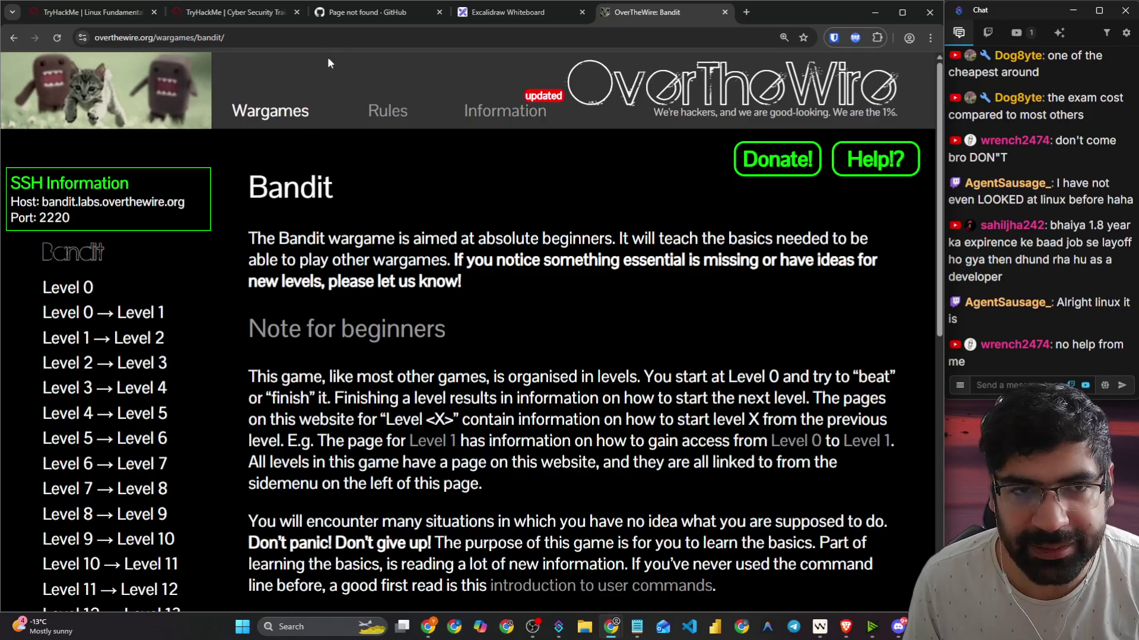
# Step: Copy the Bandit page URL and post it in the stream chat
pyautogui.click(327, 37)
pyautogui.click(987, 386)
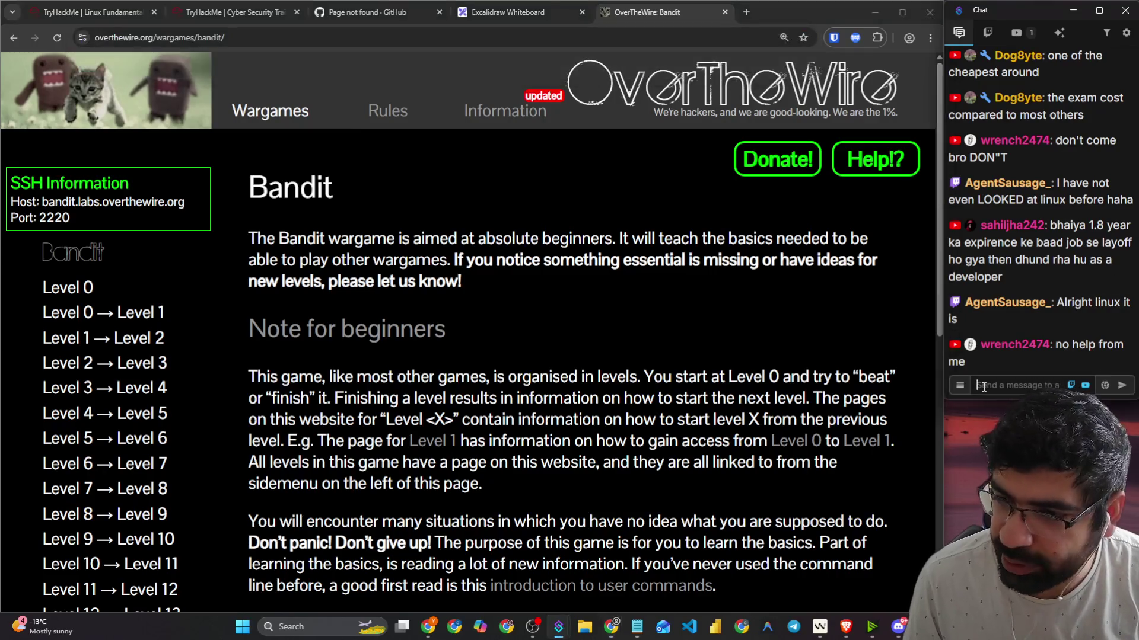
pyautogui.write('v')
pyautogui.press('BackSpace')
pyautogui.hotkey('ctrl', 'v')
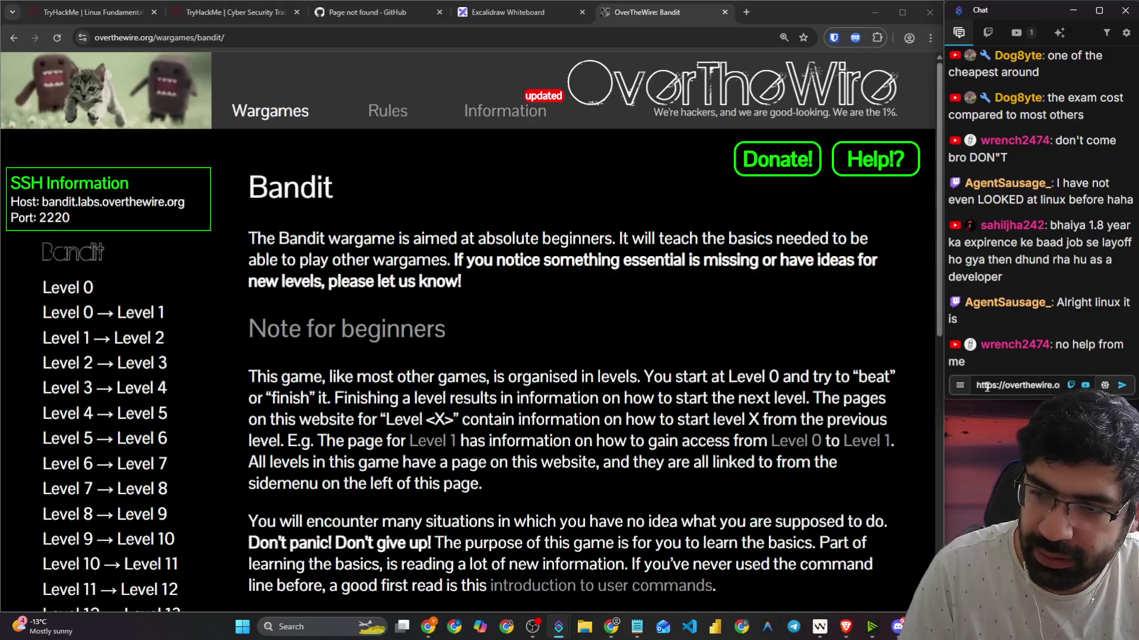
pyautogui.press('Return')
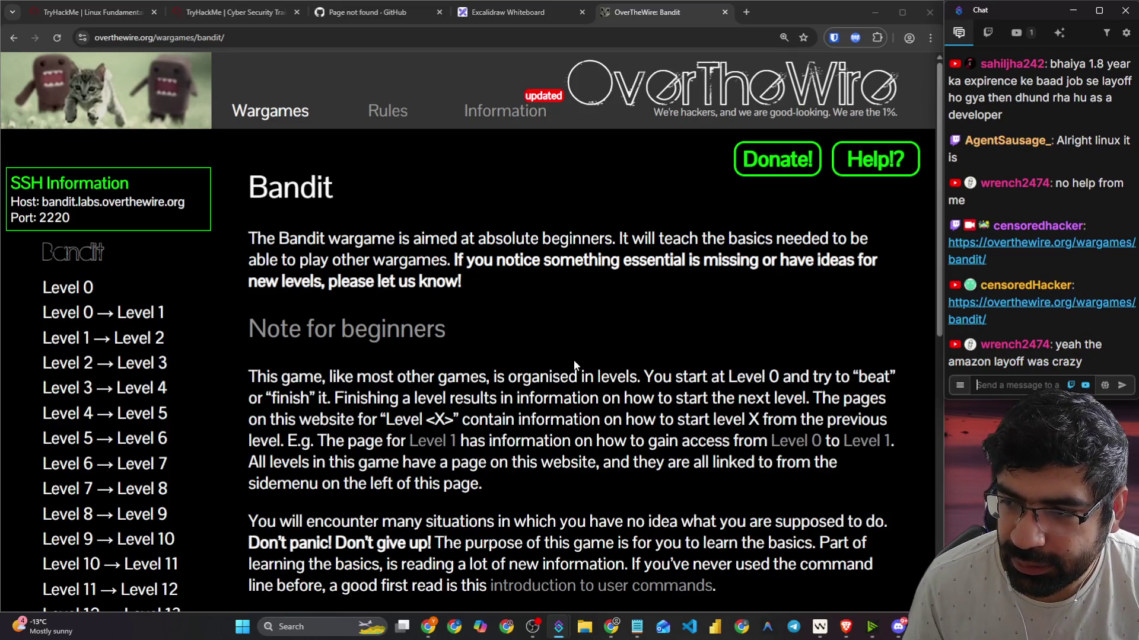
pyautogui.scroll(-2, 574, 360)
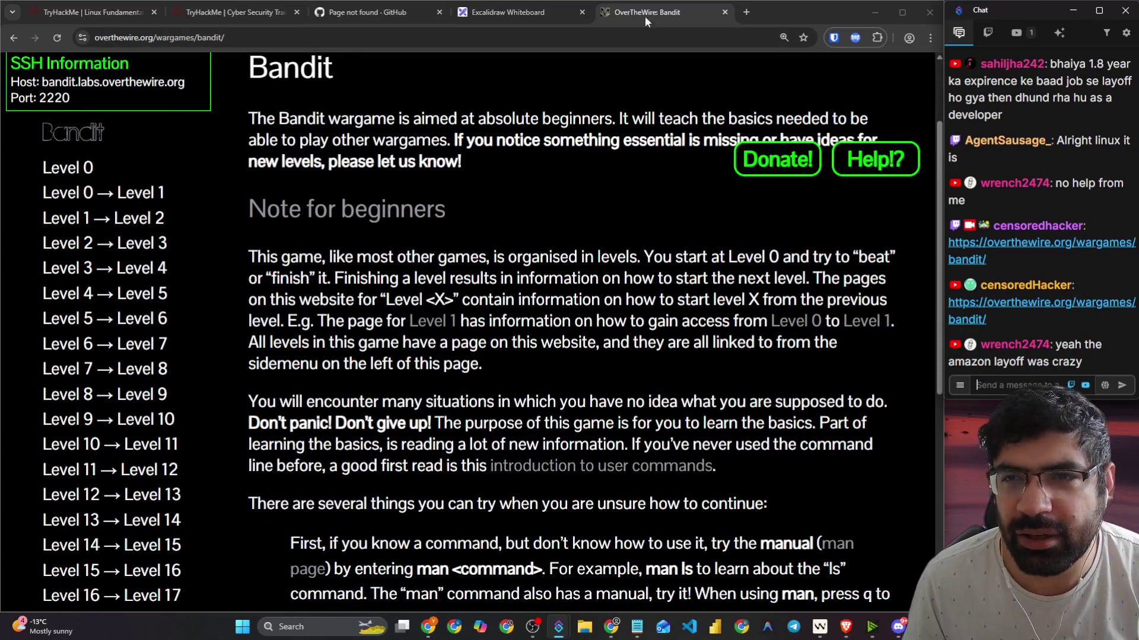
# Step: Search Google for 'amazon layoff', skim the Reddit post on 16k layoffs, and return to results
pyautogui.click(743, 12)
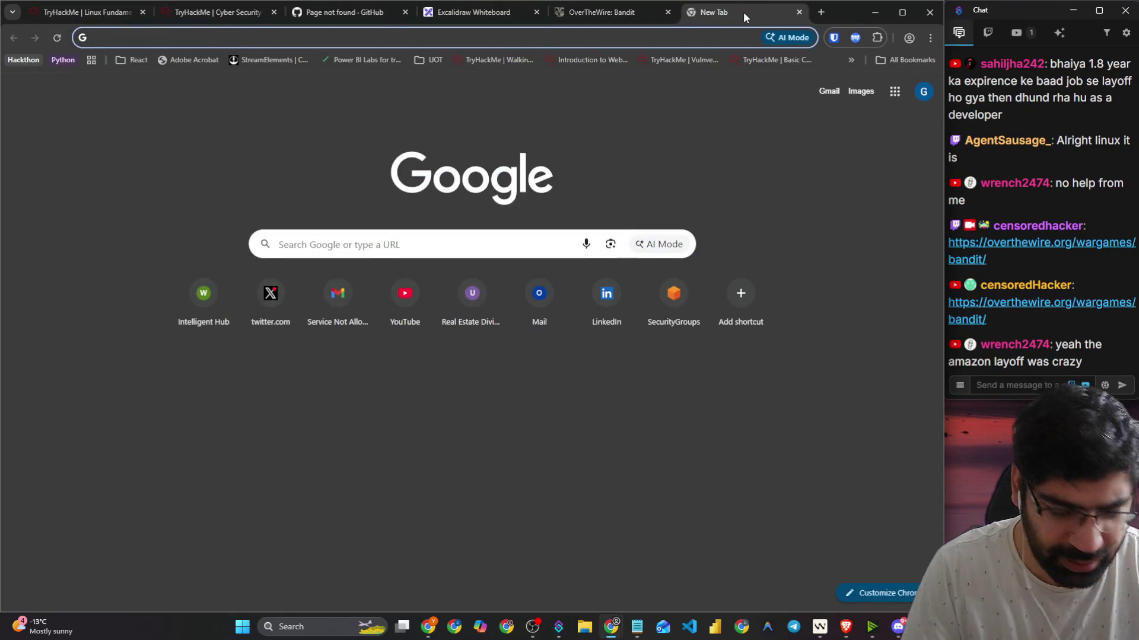
pyautogui.write('amazon ')
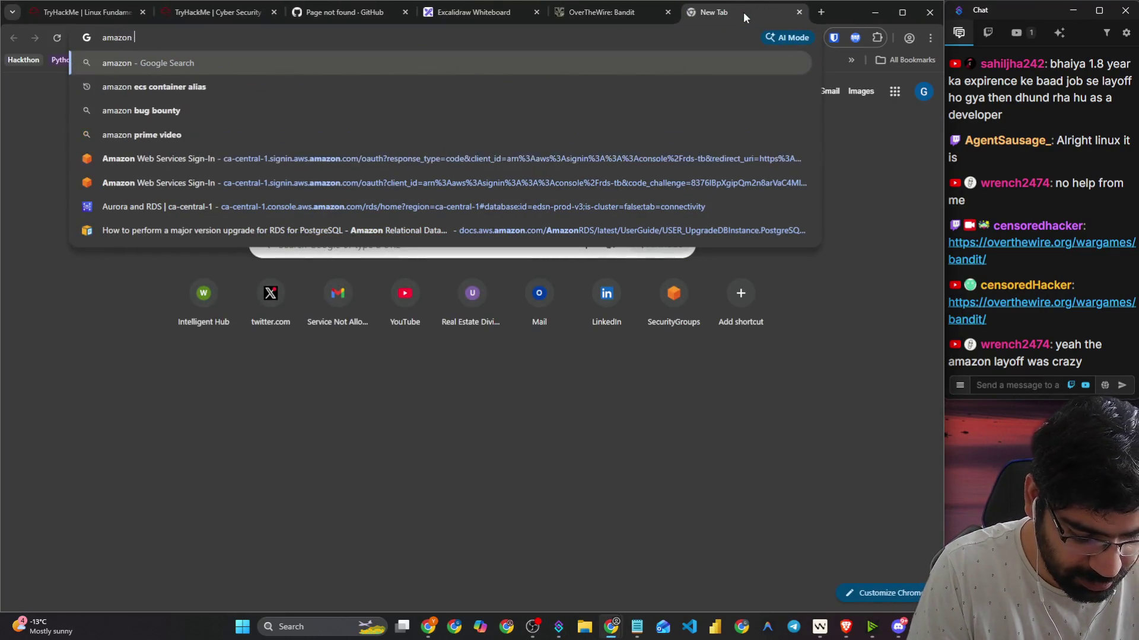
pyautogui.write('layoff')
pyautogui.press('Return')
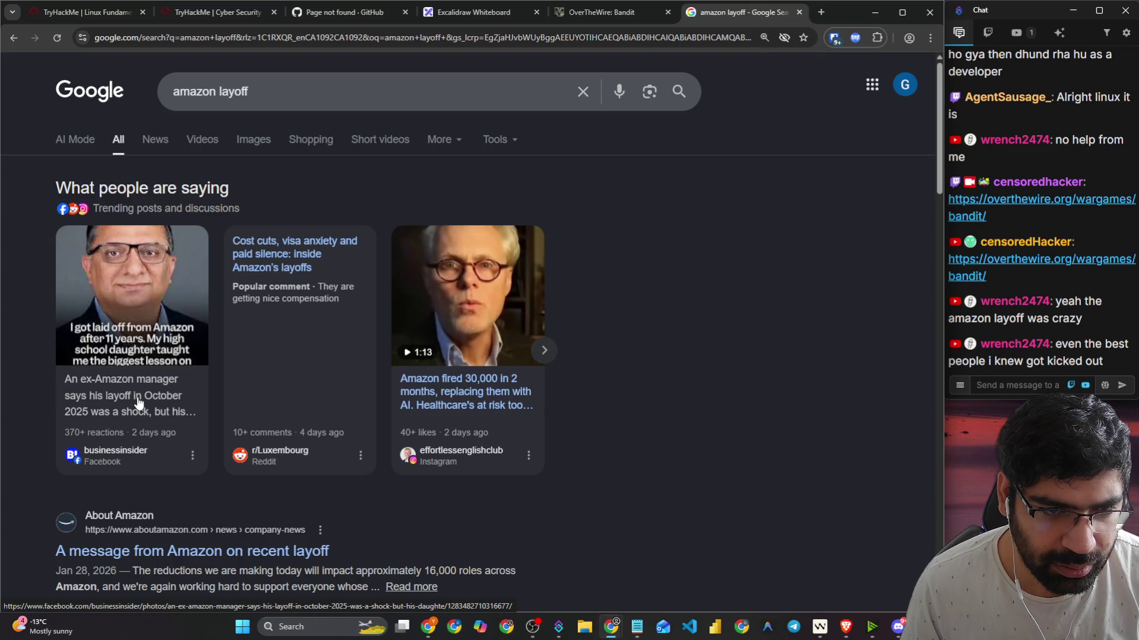
pyautogui.scroll(-5, 138, 402)
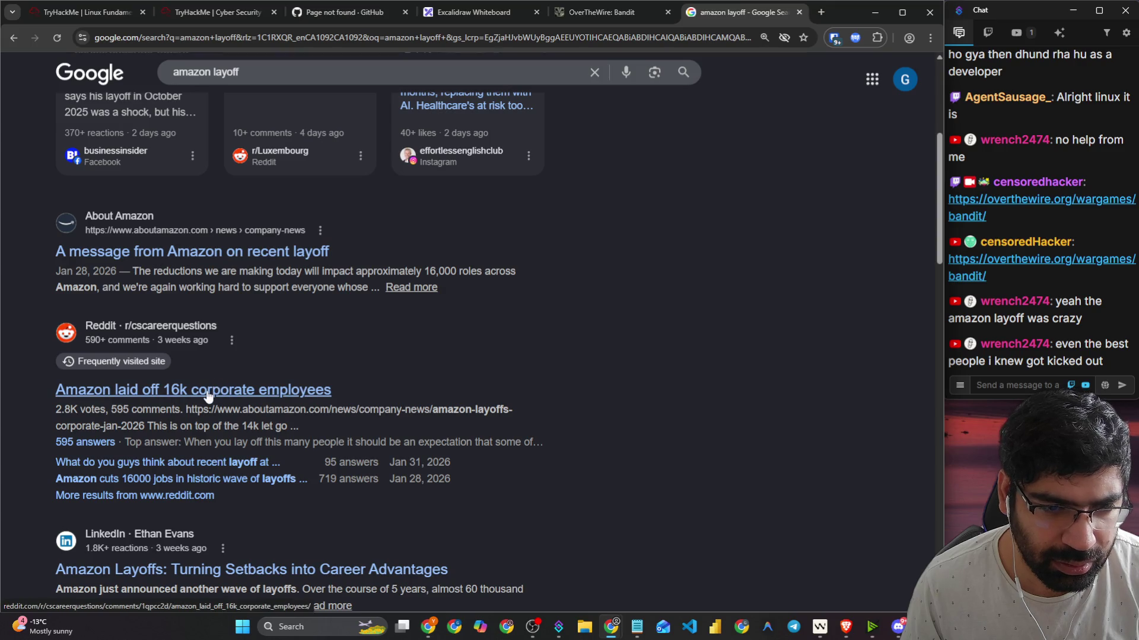
pyautogui.click(174, 402)
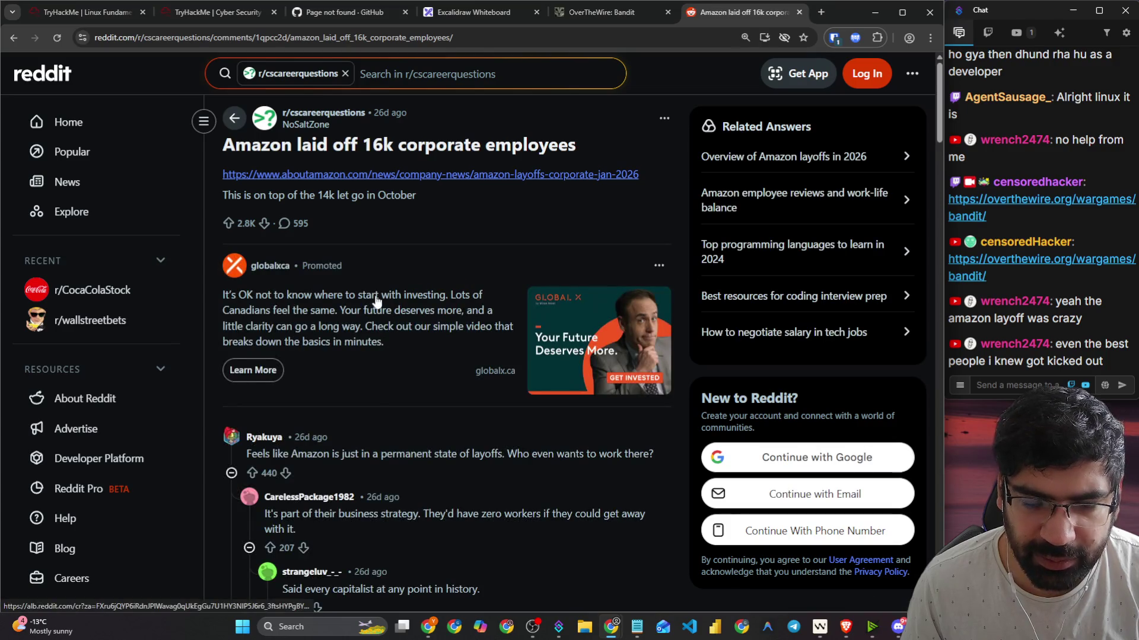
pyautogui.scroll(-3, 375, 300)
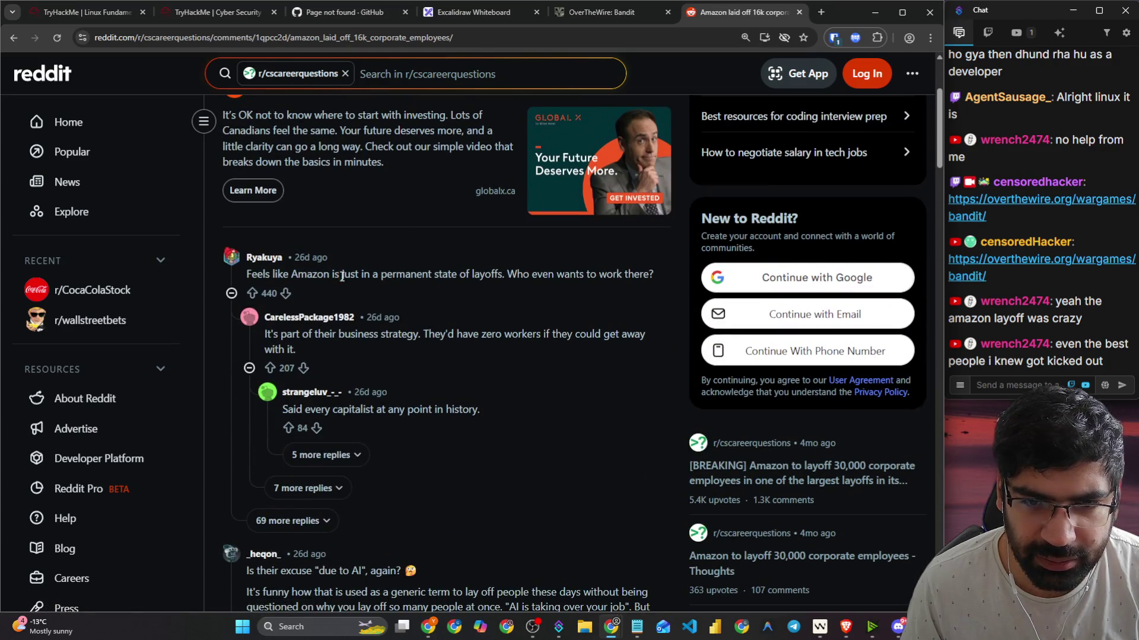
pyautogui.moveTo(343, 276); pyautogui.dragTo(481, 275)
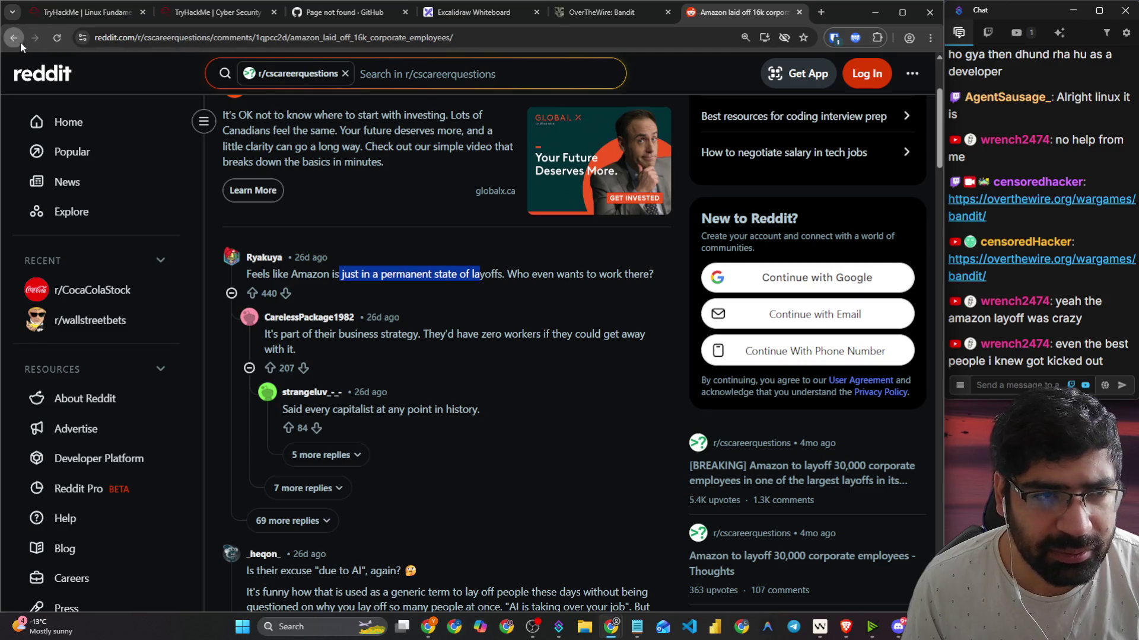
pyautogui.click(20, 41)
# Step: Filter the 'amazon layoff' results to News and open the BBC job-cuts article
pyautogui.scroll(-4, 275, 280)
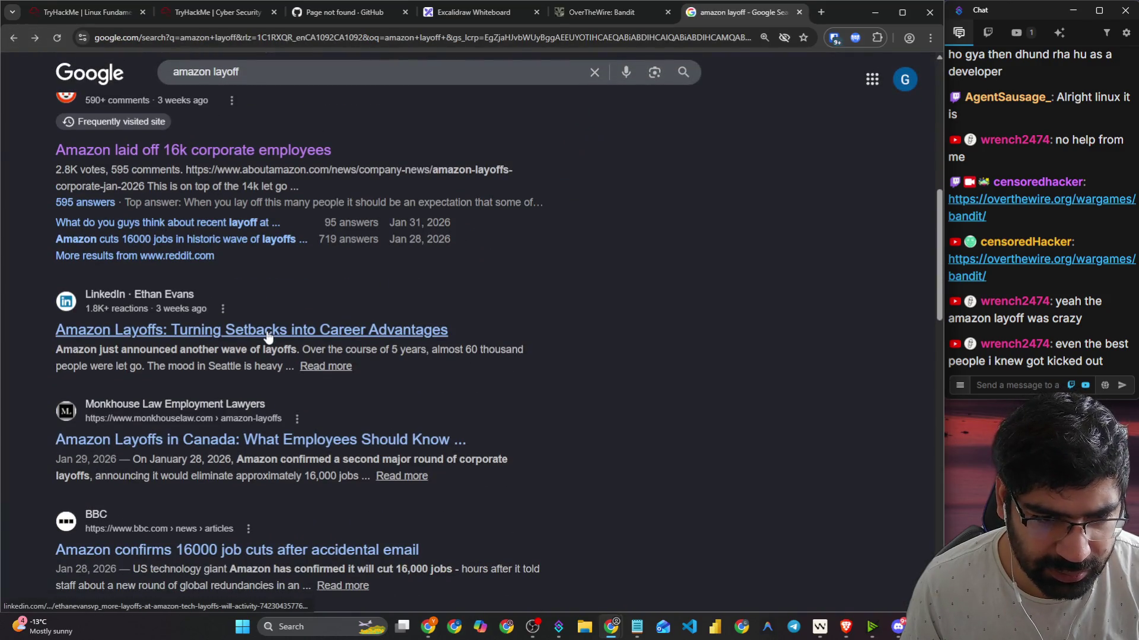
pyautogui.scroll(-1, 268, 336)
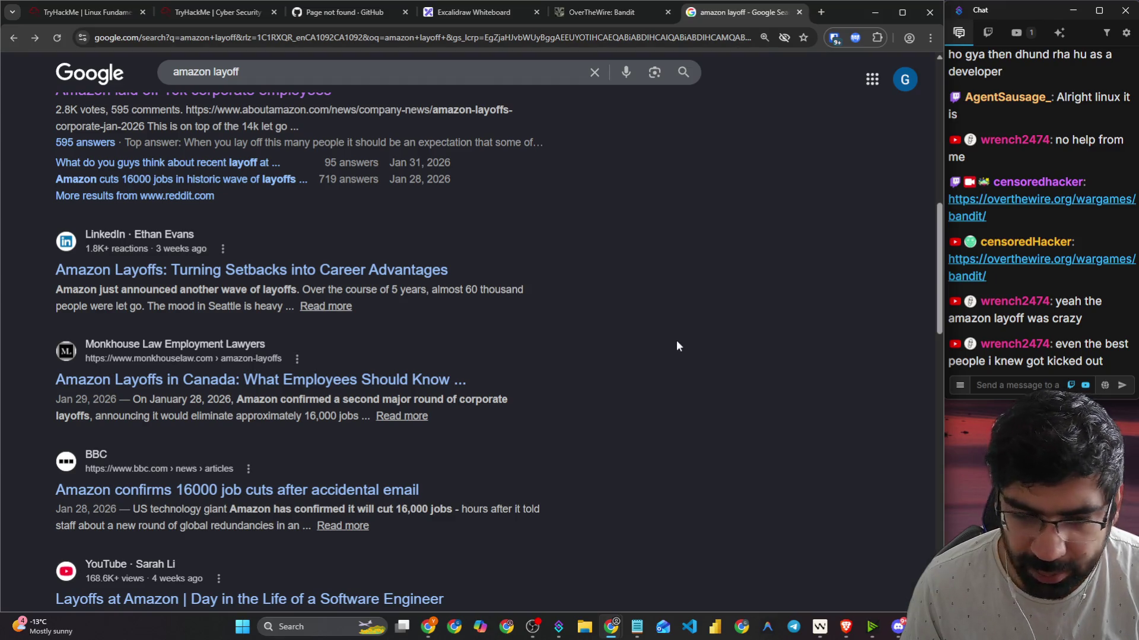
pyautogui.scroll(-6, 551, 303)
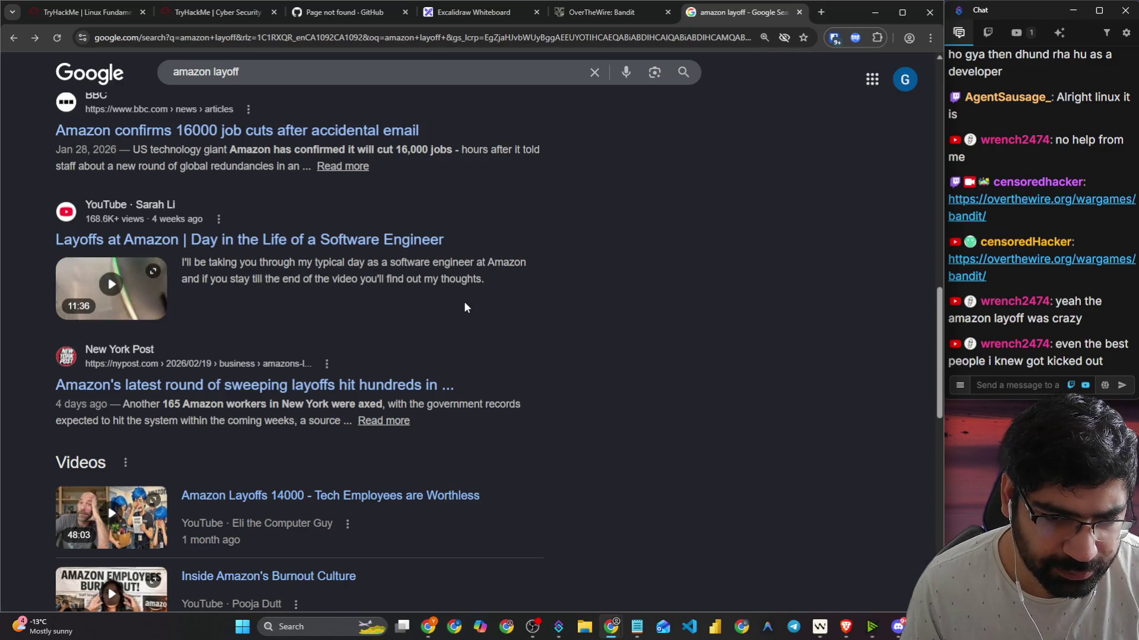
pyautogui.scroll(5, 466, 302)
pyautogui.scroll(10, 471, 304)
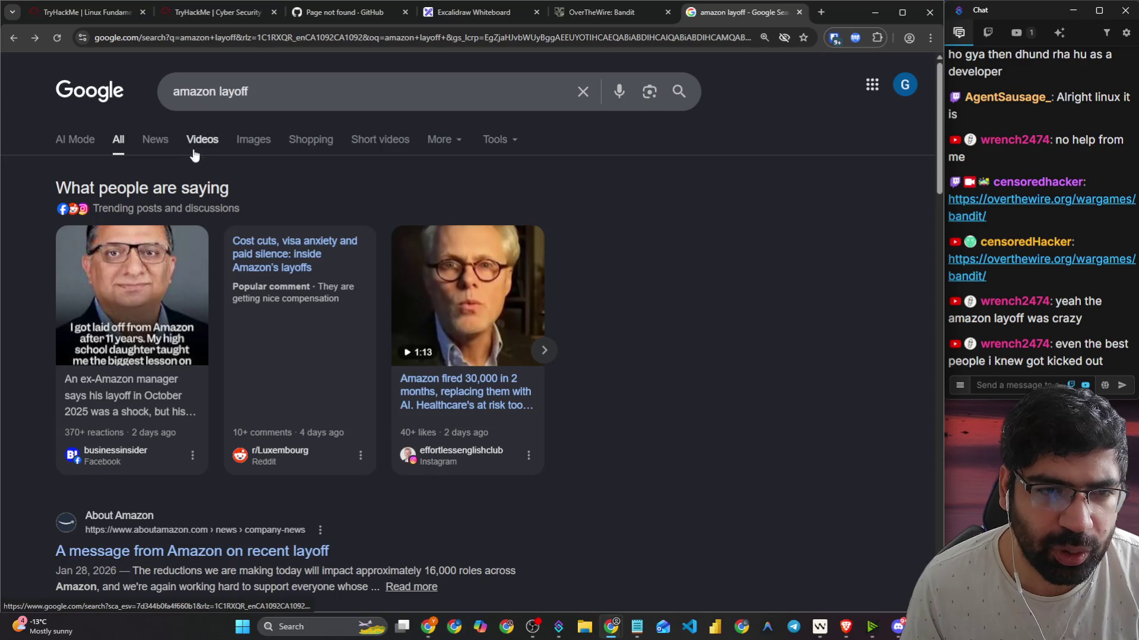
pyautogui.click(152, 140)
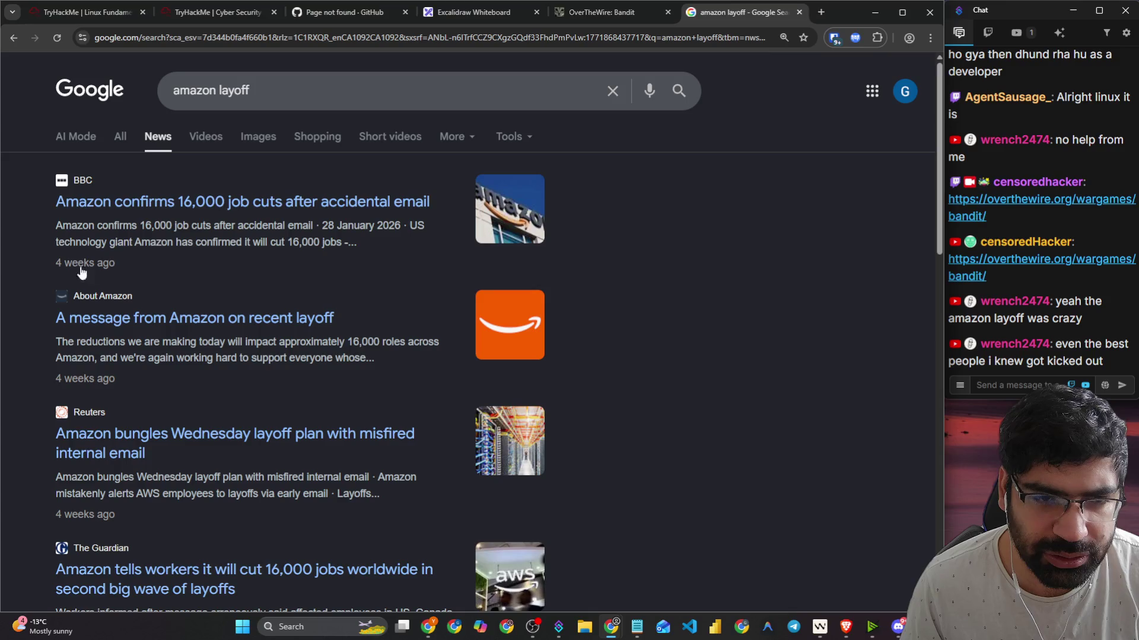
pyautogui.click(186, 207)
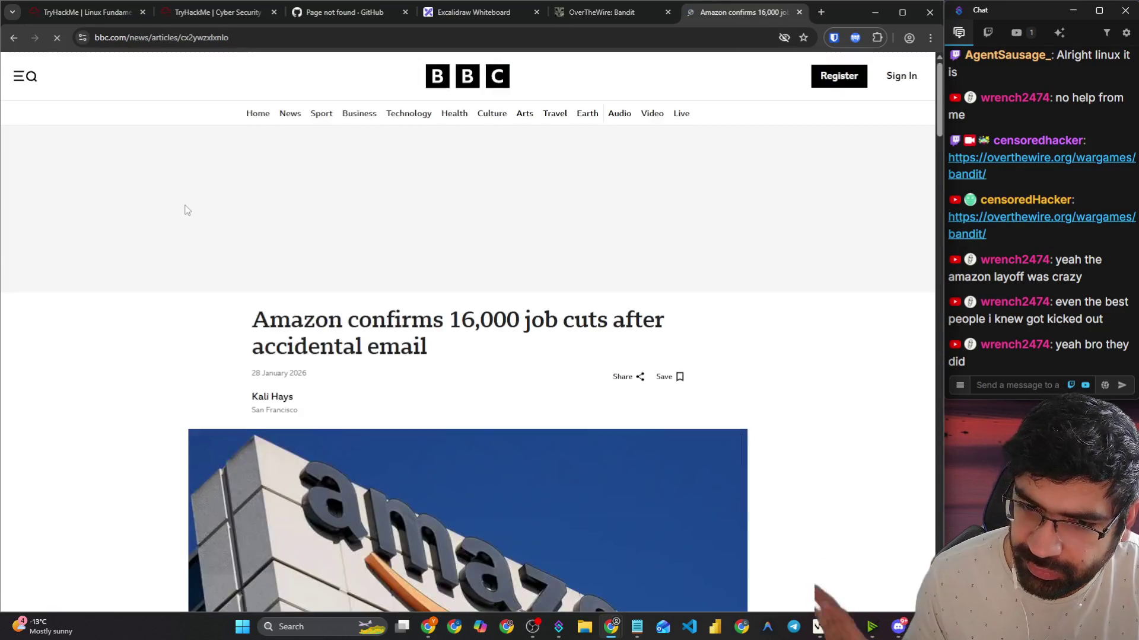
# Step: Zoom the BBC article to 110% and highlight the quotes on headcount and October changes
pyautogui.scroll(-10, 158, 251)
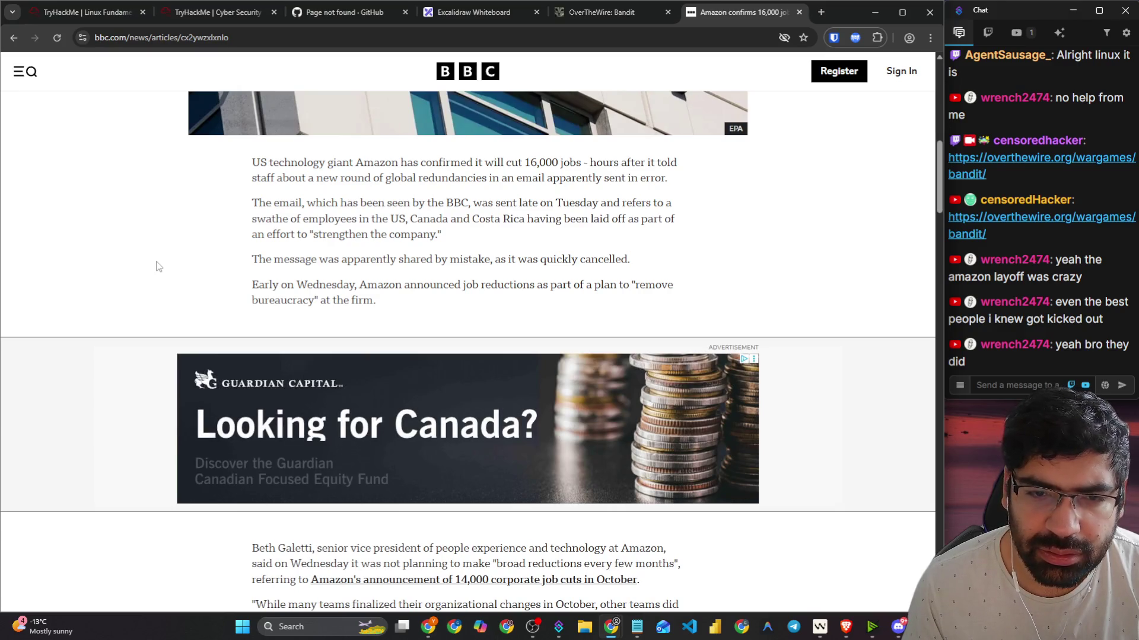
pyautogui.scroll(-5, 137, 270)
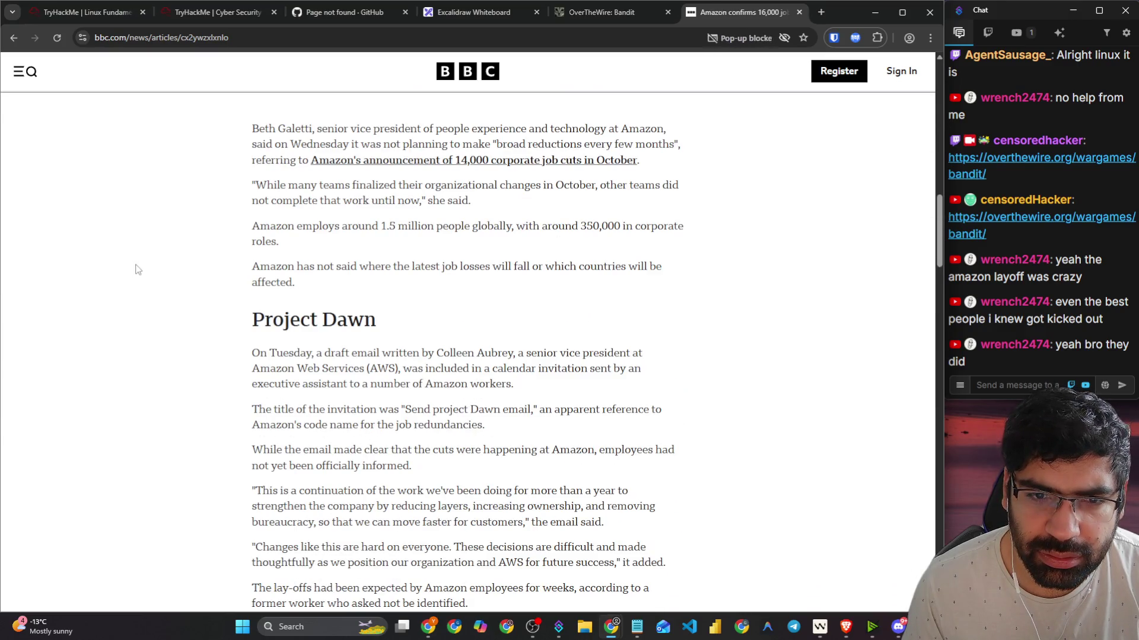
pyautogui.hotkey('ctrl', '+')
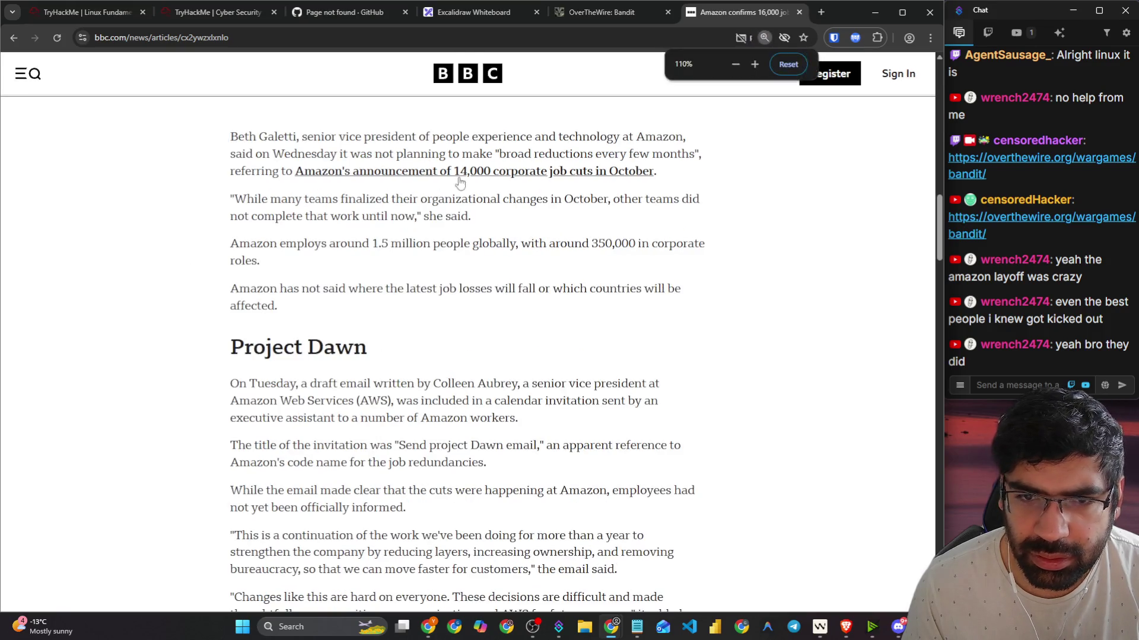
pyautogui.moveTo(258, 198)
pyautogui.mouseDown()
pyautogui.moveTo(454, 199)
pyautogui.moveTo(519, 221)
pyautogui.mouseUp()
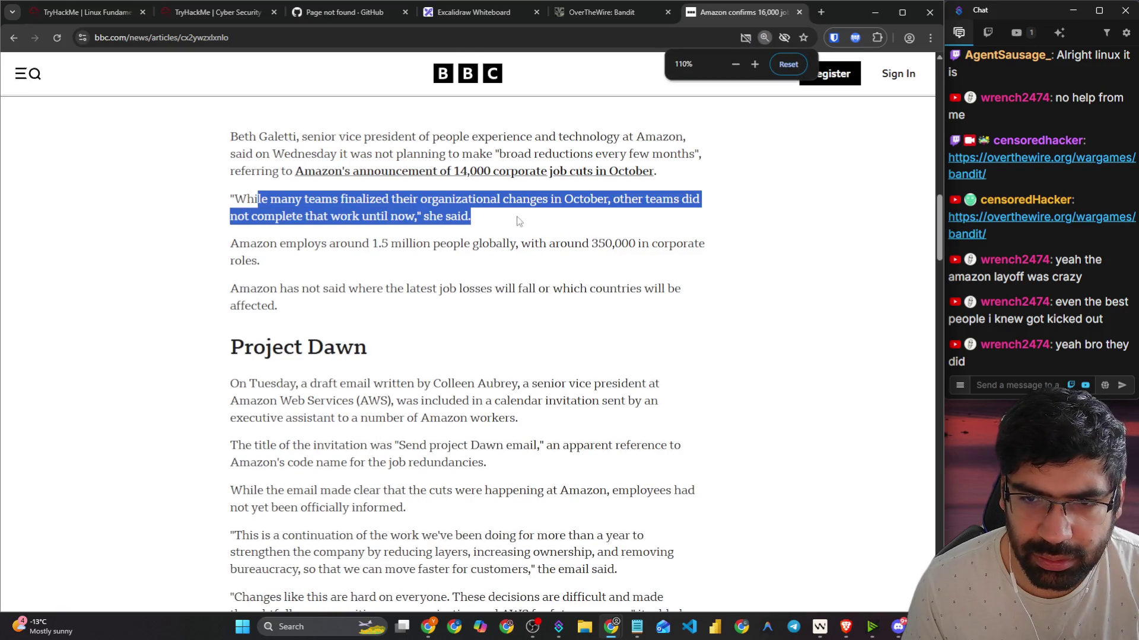
pyautogui.moveTo(267, 242)
pyautogui.mouseDown()
pyautogui.moveTo(355, 244)
pyautogui.moveTo(375, 284)
pyautogui.mouseUp()
pyautogui.click(325, 200)
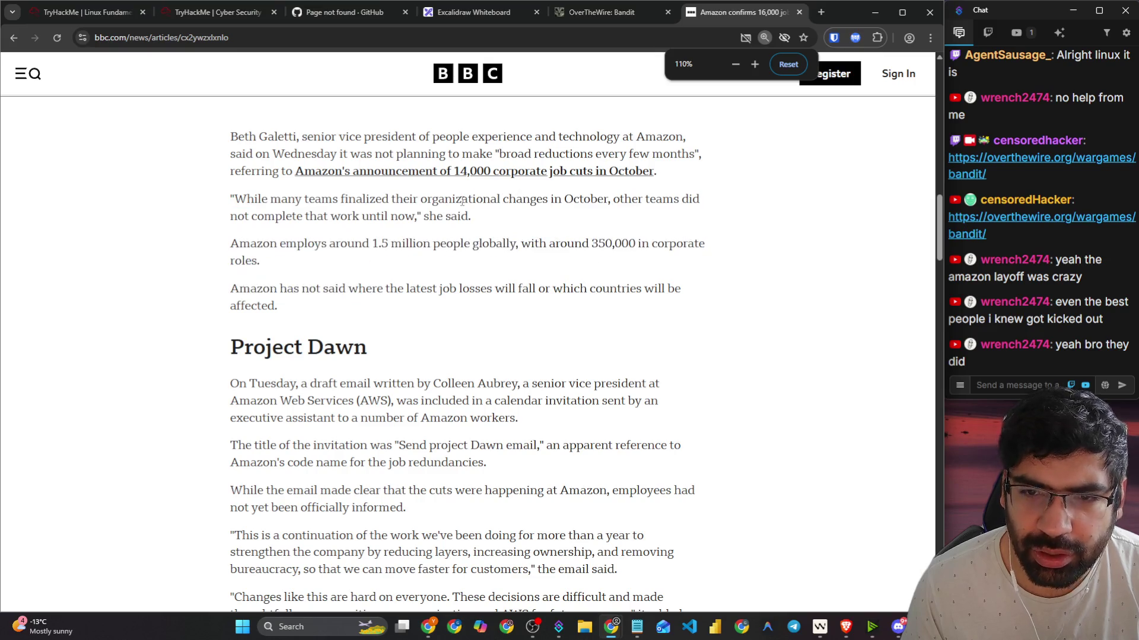
pyautogui.moveTo(325, 199); pyautogui.dragTo(589, 198)
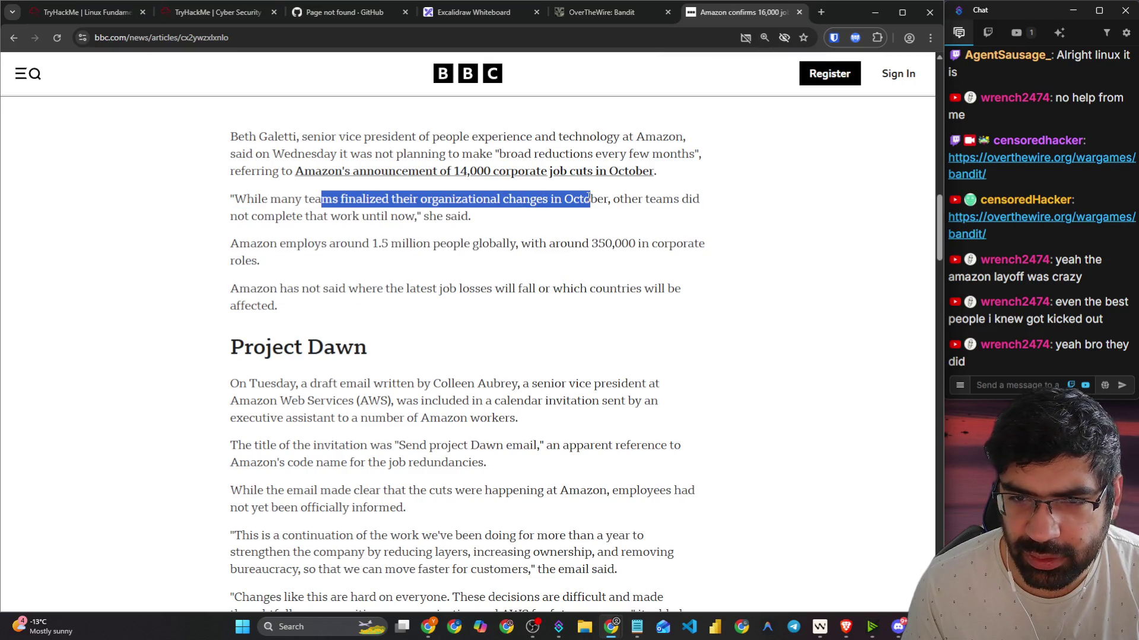
# Step: Read on to the 'In-office work is now mandatory' line, close the article tab, and bring OBS forward
pyautogui.scroll(-3, 349, 280)
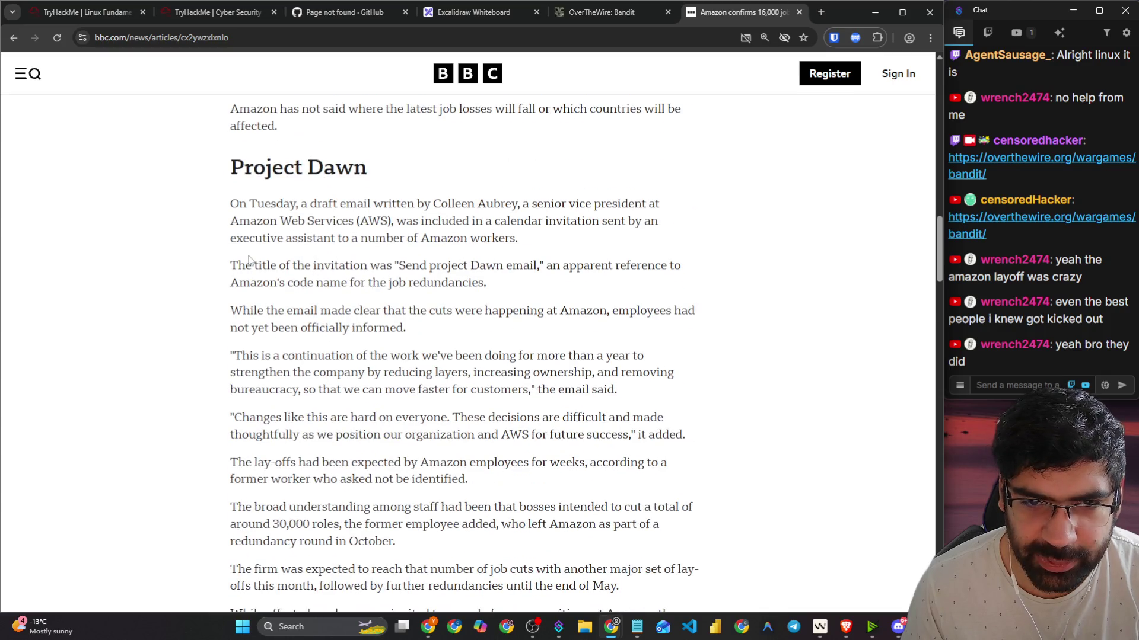
pyautogui.scroll(-9, 250, 254)
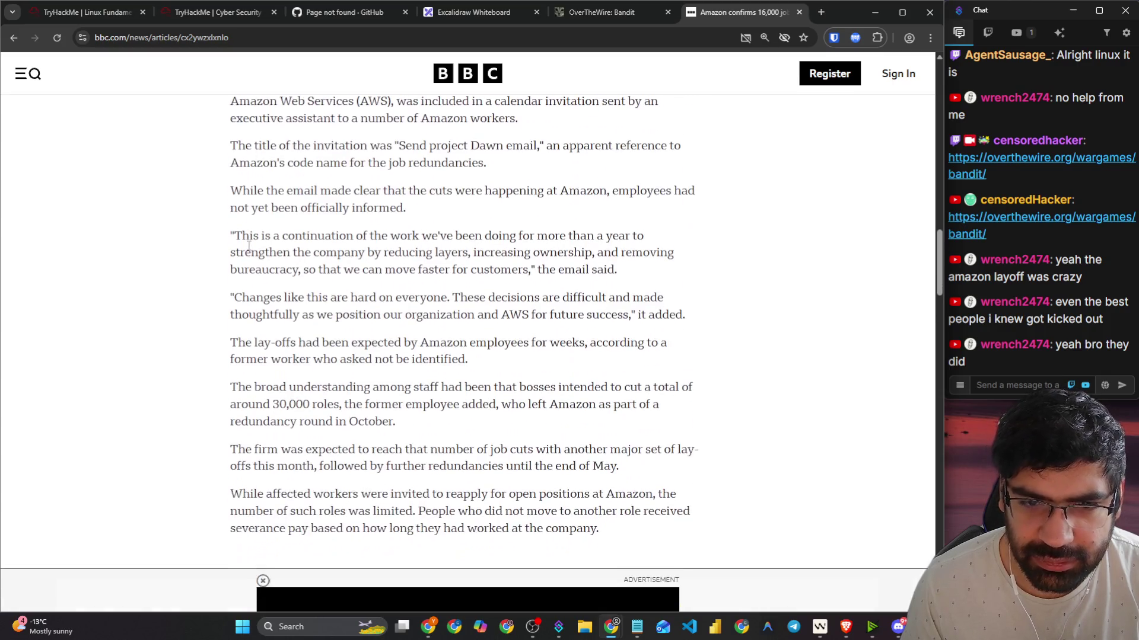
pyautogui.scroll(-3, 248, 246)
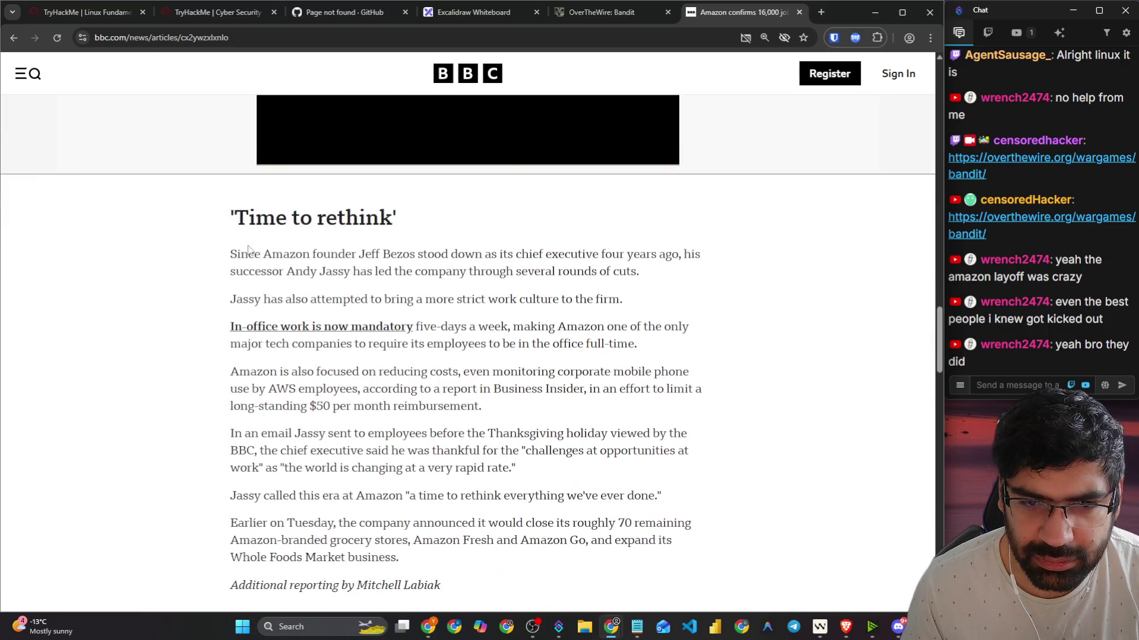
pyautogui.scroll(-2, 248, 247)
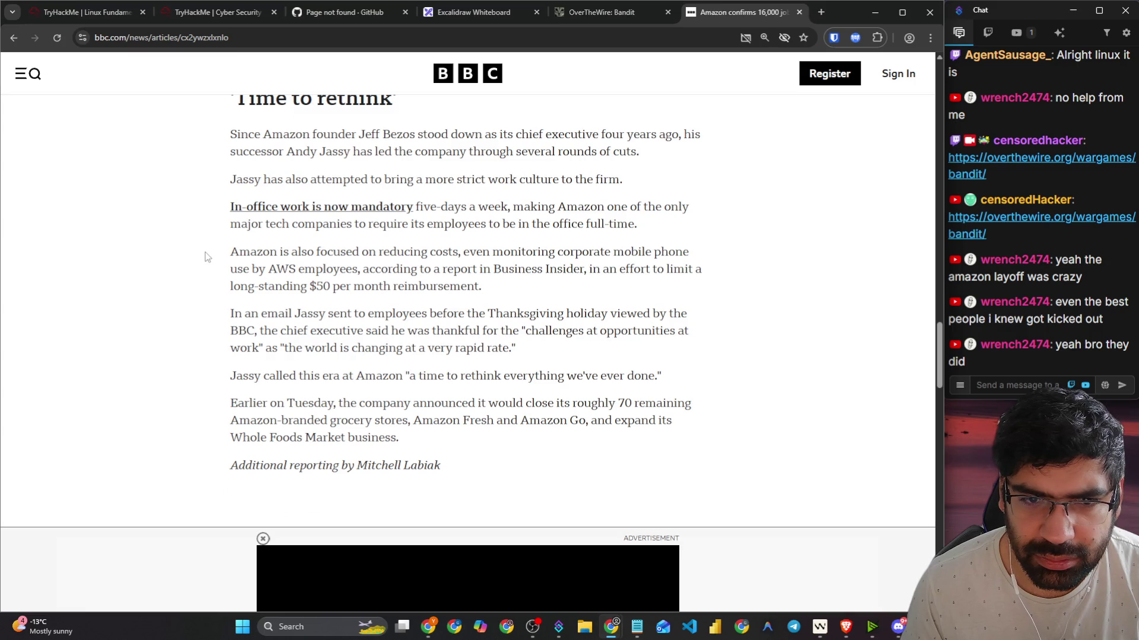
pyautogui.moveTo(228, 207); pyautogui.dragTo(430, 209)
pyautogui.scroll(-9, 231, 249)
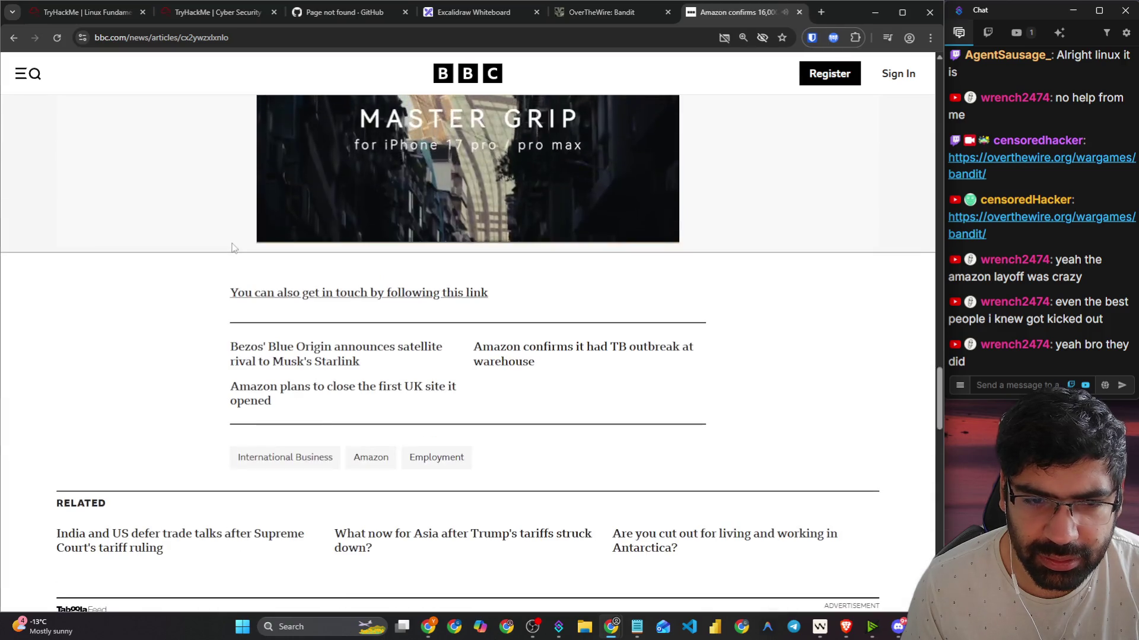
pyautogui.scroll(6, 232, 248)
pyautogui.scroll(7, 233, 248)
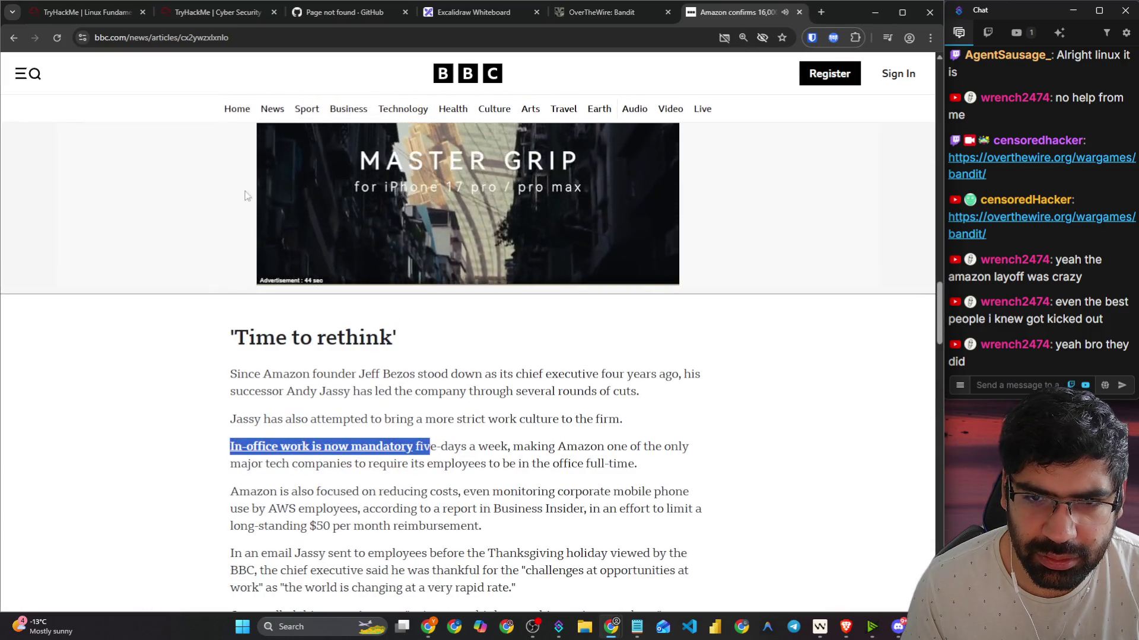
pyautogui.click(798, 13)
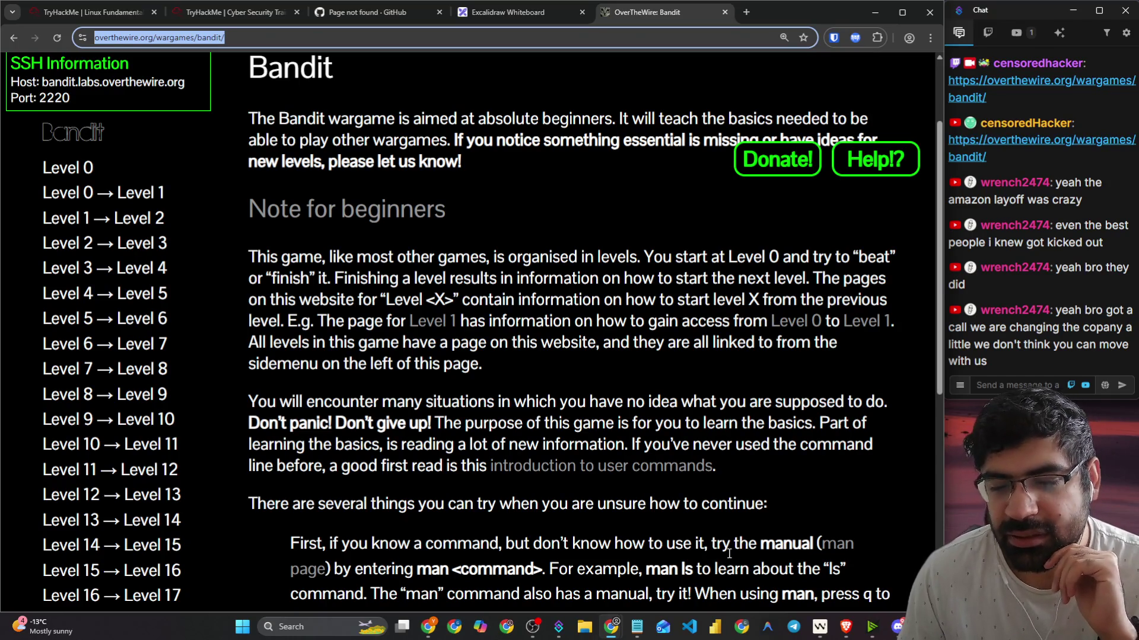
pyautogui.click(533, 622)
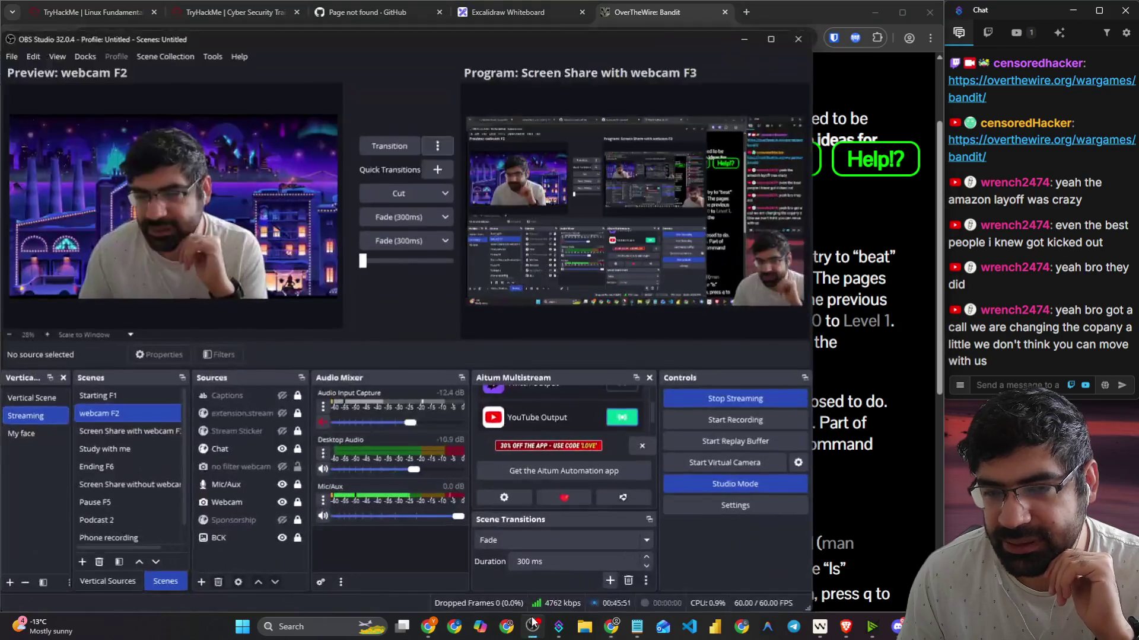
# Step: Send the webcam scene live, return to Screen Share with webcam F3, and centre the chat window
pyautogui.click(382, 151)
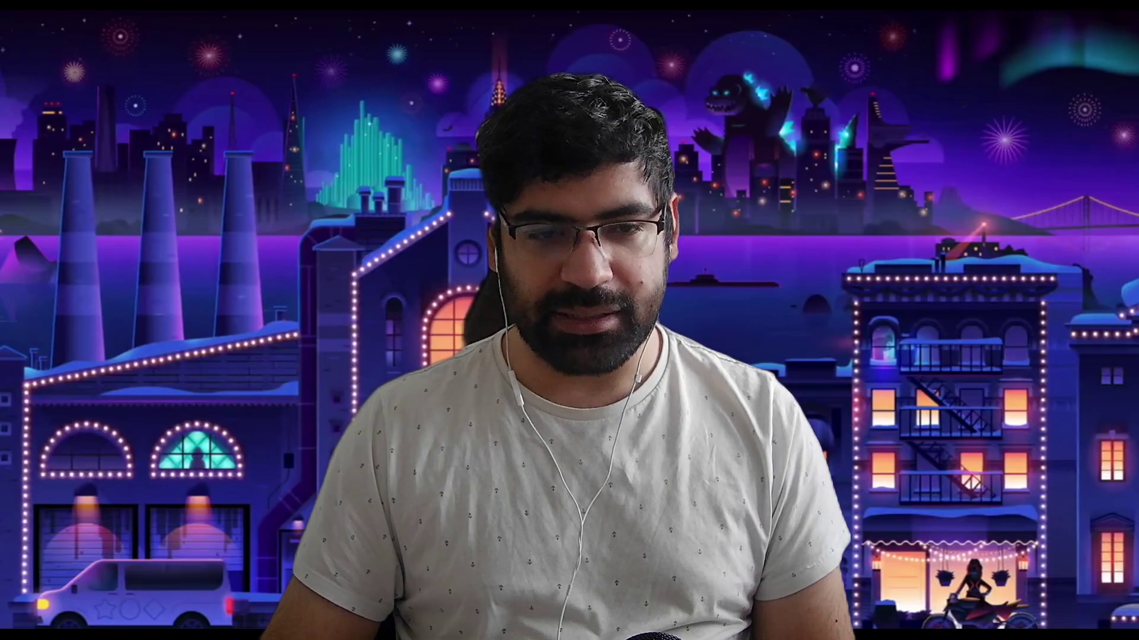
pyautogui.press('F3')
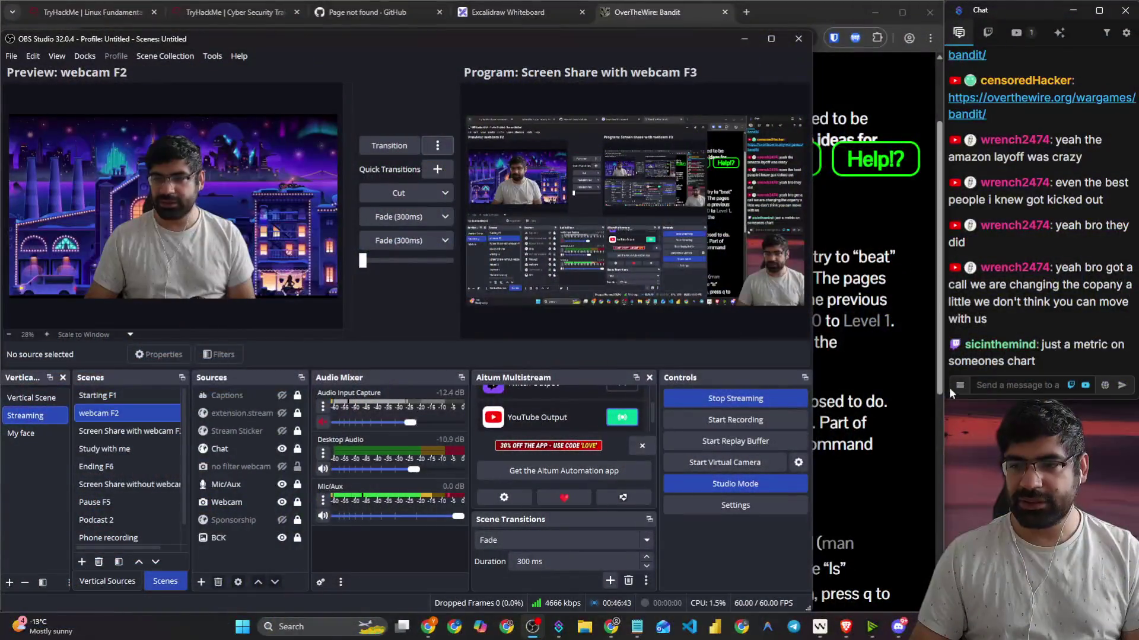
pyautogui.click(956, 385)
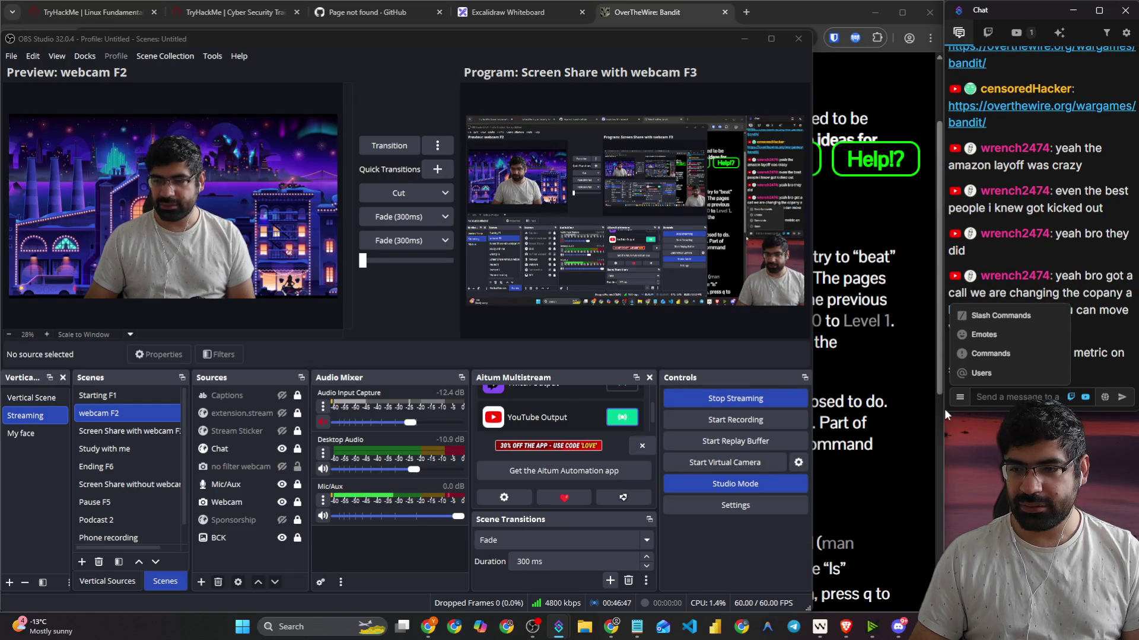
pyautogui.moveTo(1006, 16)
pyautogui.mouseDown()
pyautogui.moveTo(528, 73)
pyautogui.moveTo(486, 53)
pyautogui.mouseUp()
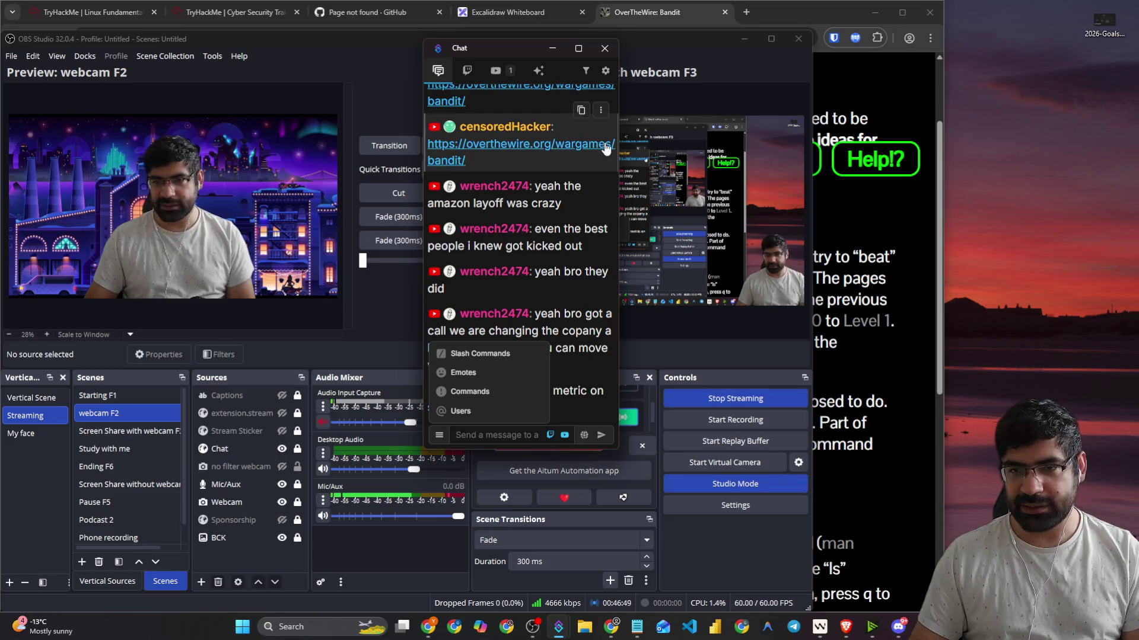
# Step: Widen the chat window so each message fits one line, dismiss the commands popup, and focus the message field
pyautogui.moveTo(618, 145); pyautogui.dragTo(972, 151)
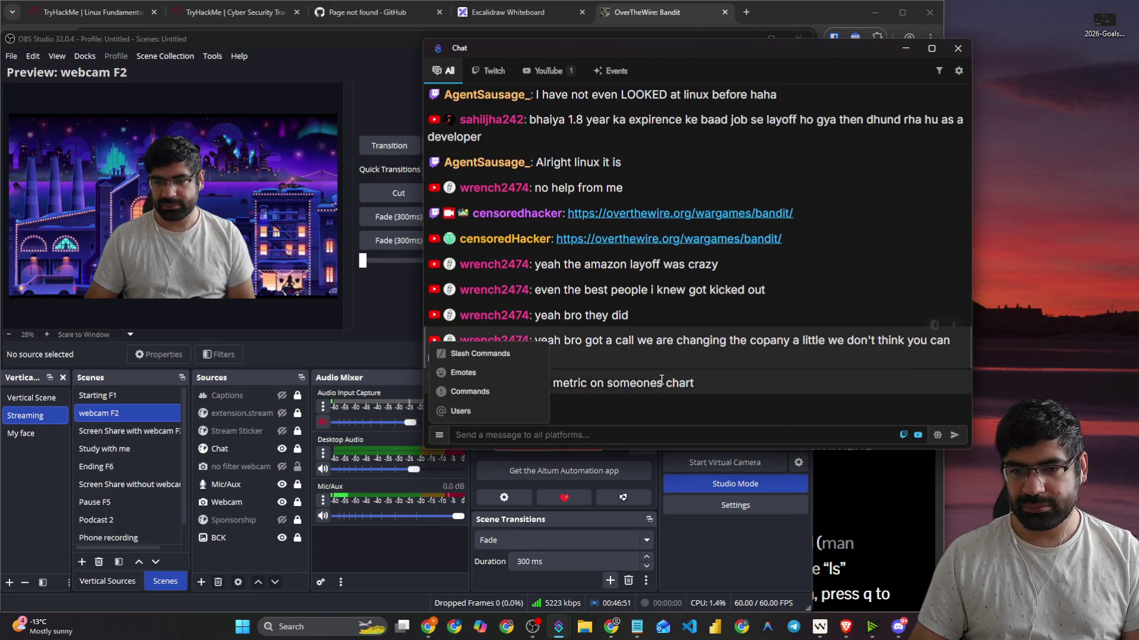
pyautogui.click(644, 435)
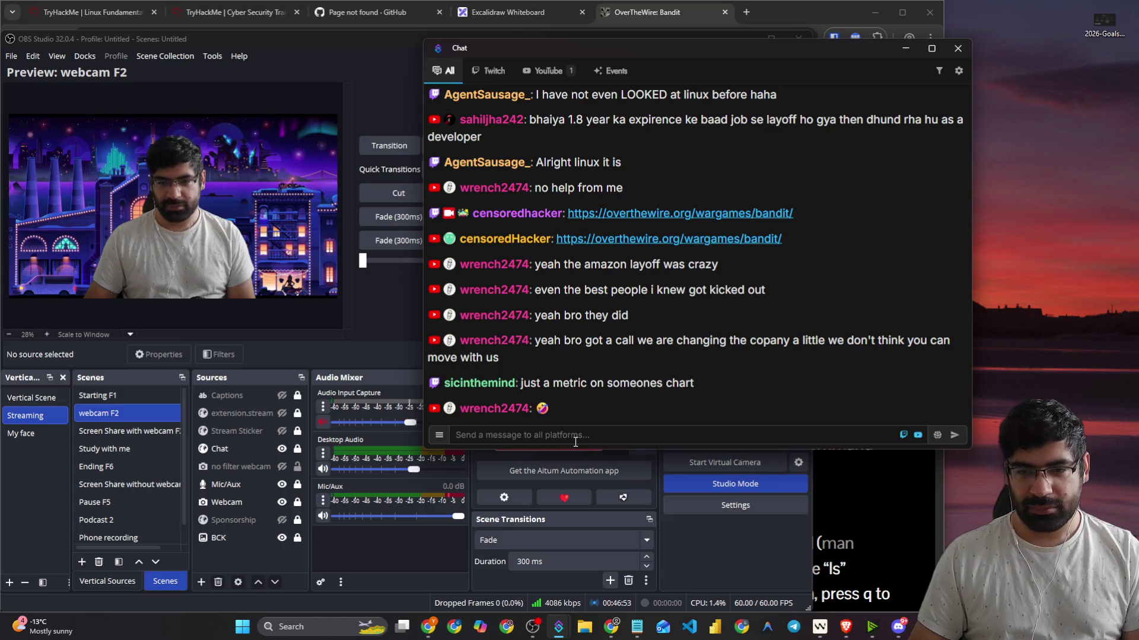
pyautogui.click(401, 321)
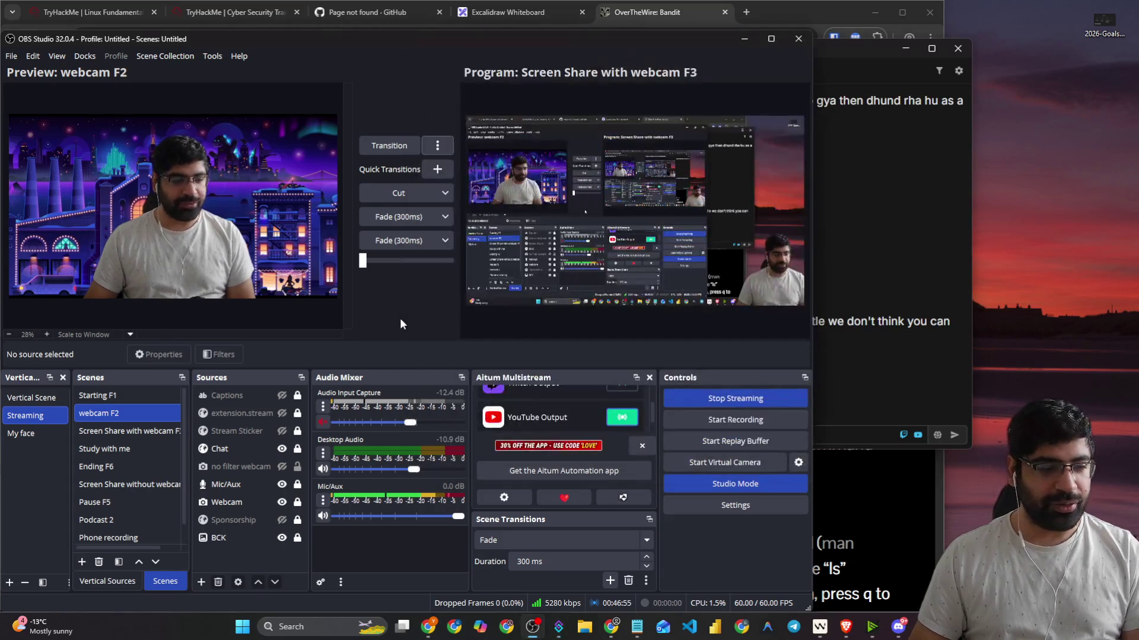
pyautogui.click(889, 264)
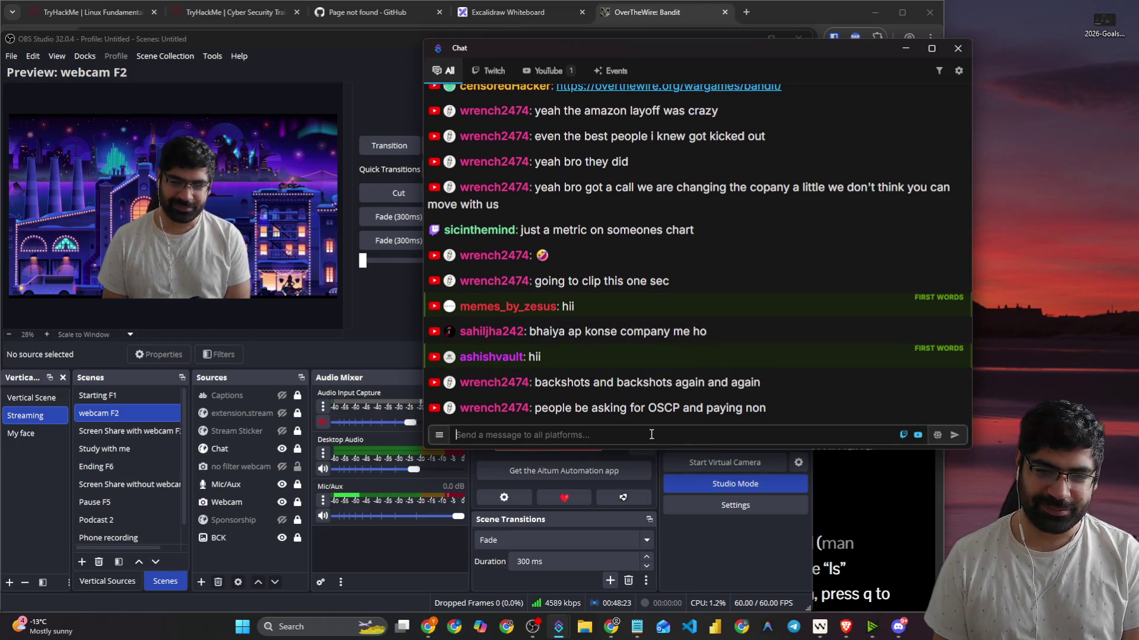
pyautogui.click(652, 428)
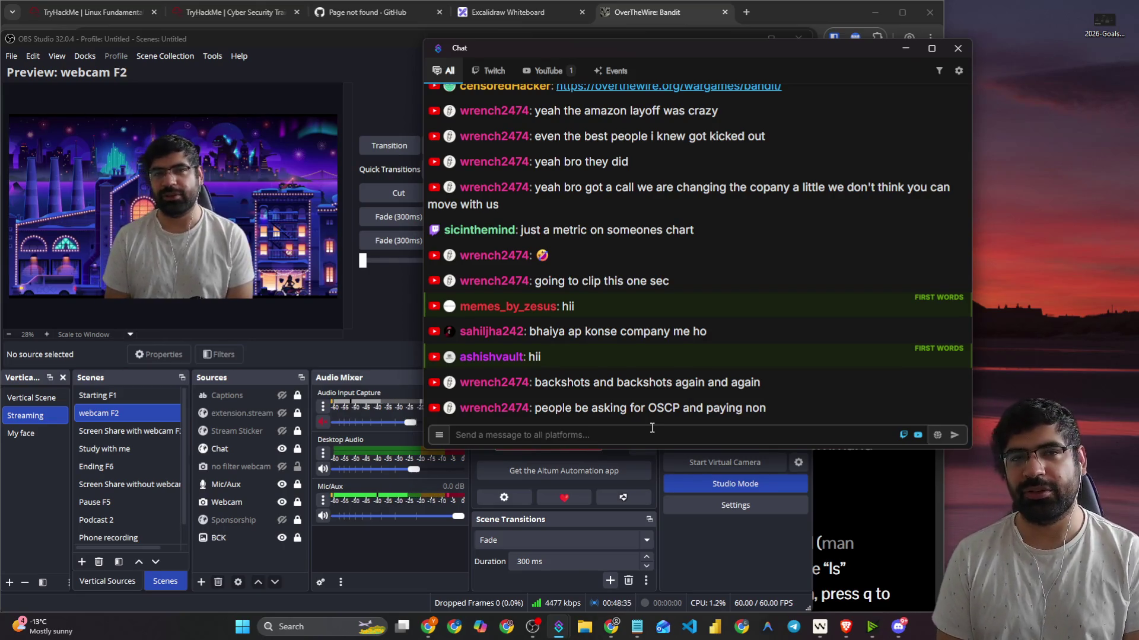
pyautogui.click(652, 428)
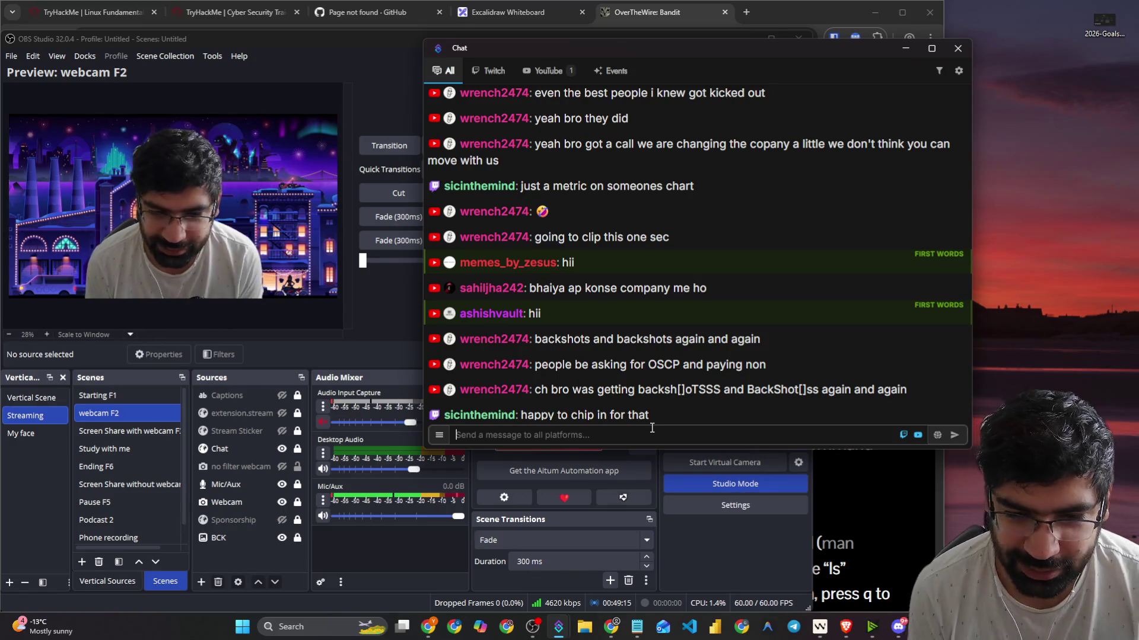
pyautogui.click(652, 427)
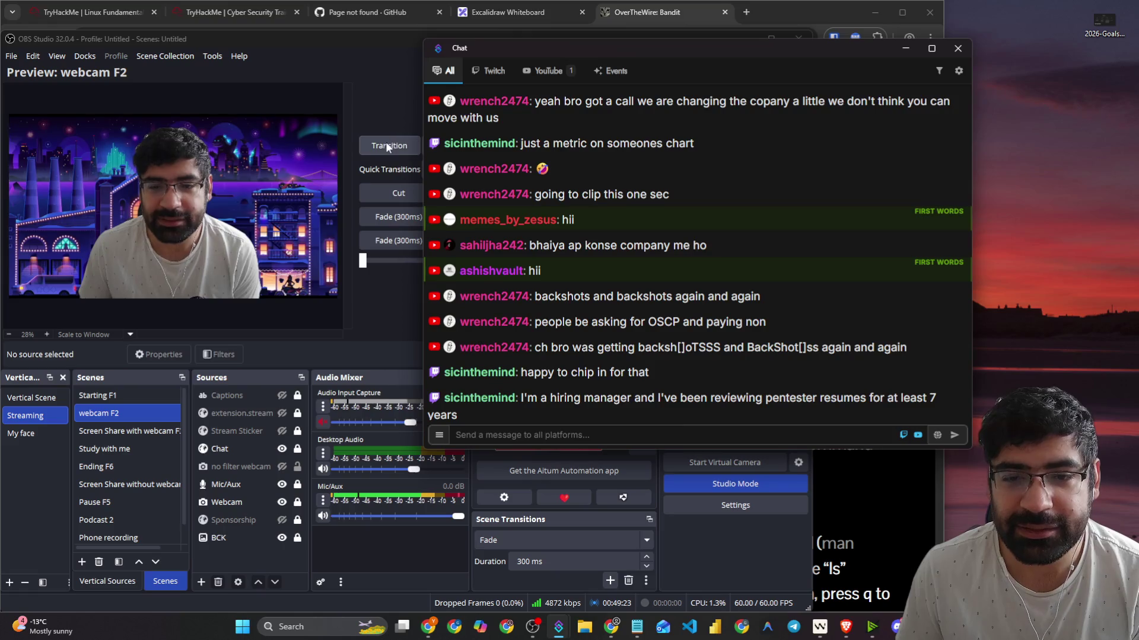
pyautogui.click(384, 145)
pyautogui.click(384, 146)
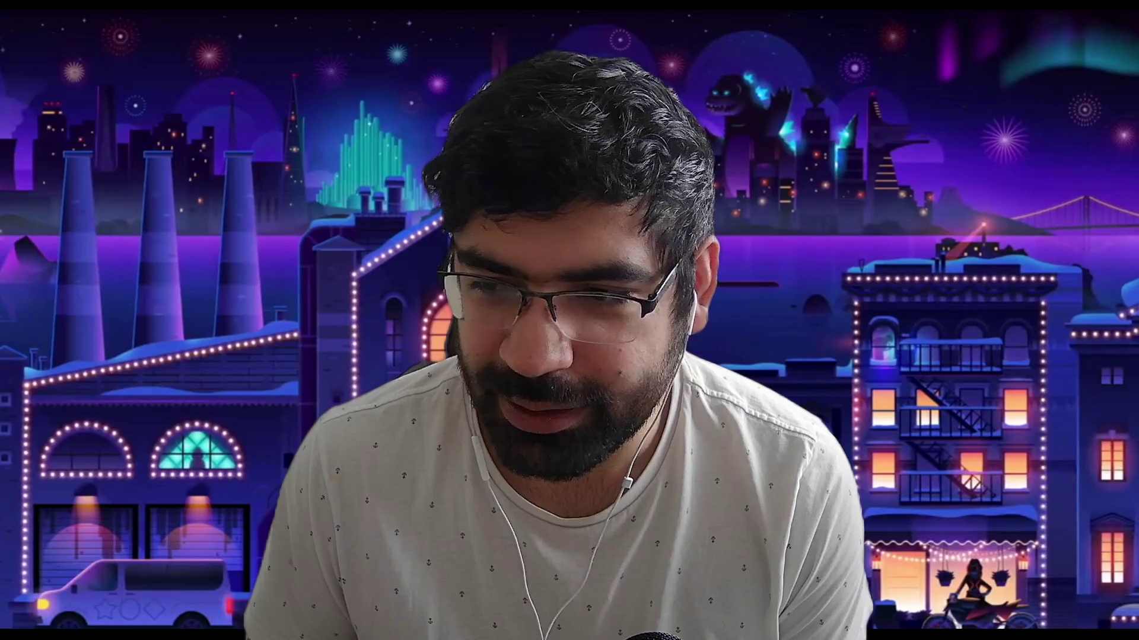
pyautogui.press('F3')
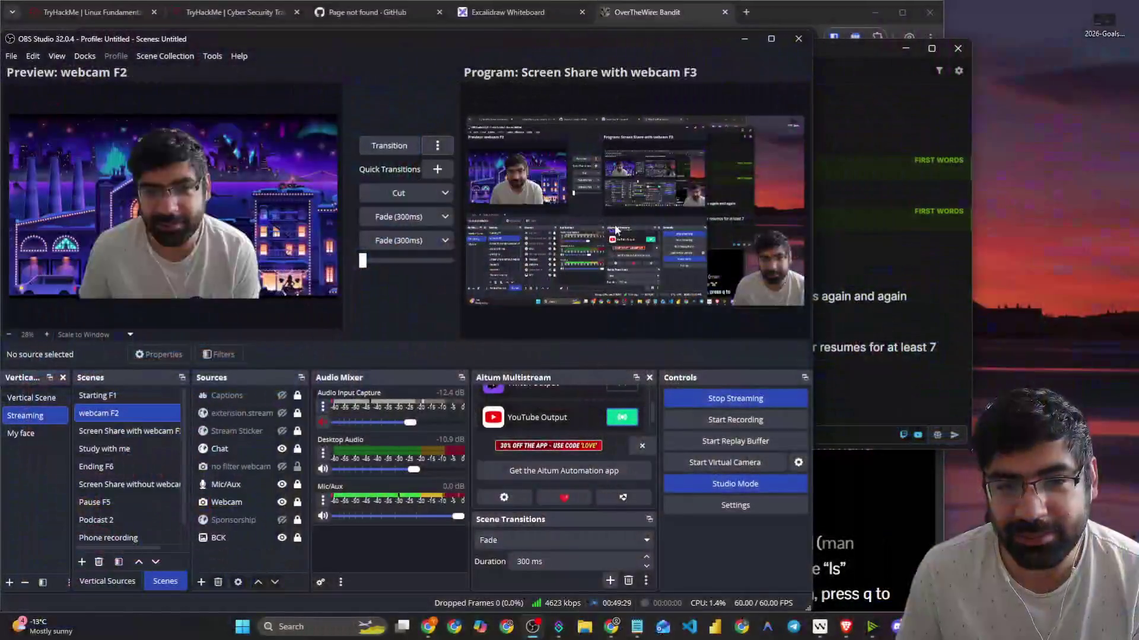
pyautogui.click(819, 48)
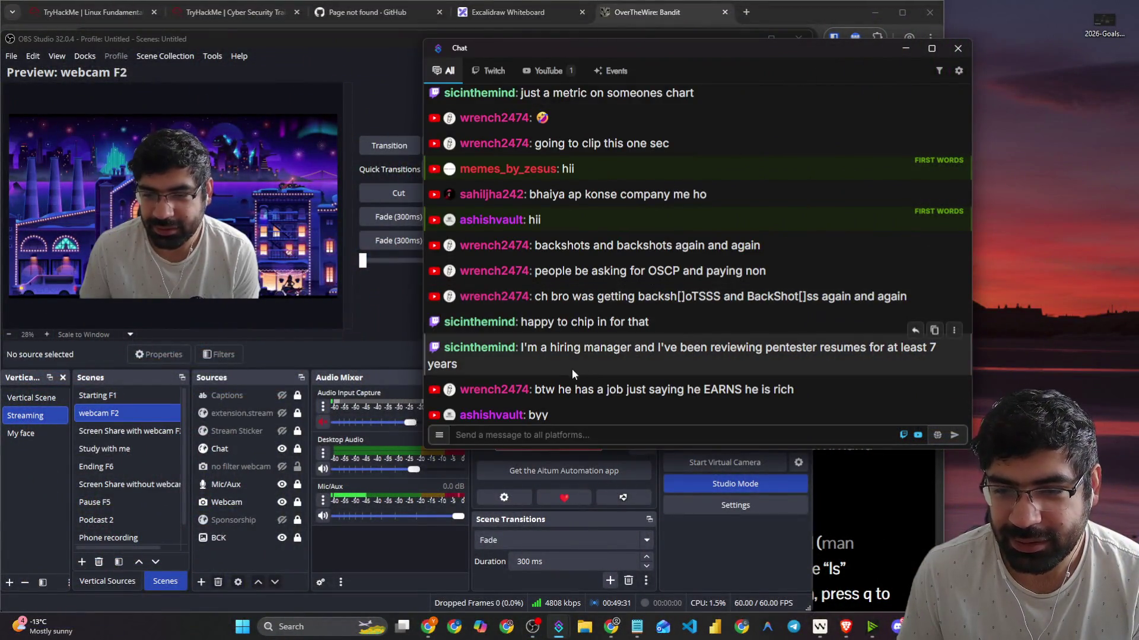
pyautogui.moveTo(558, 382); pyautogui.dragTo(795, 385)
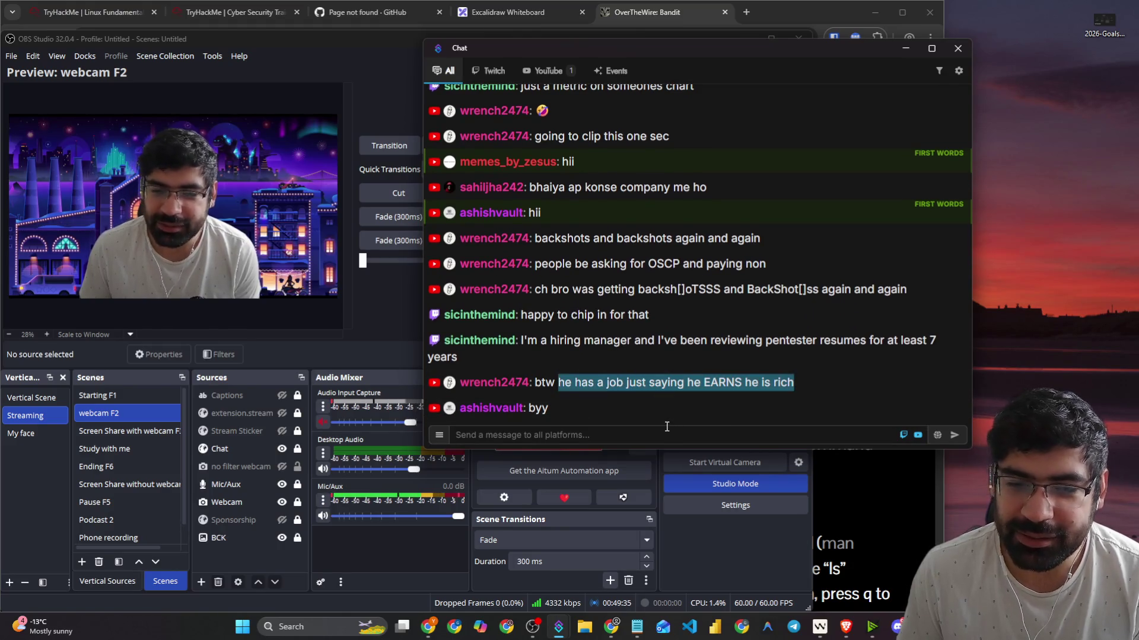